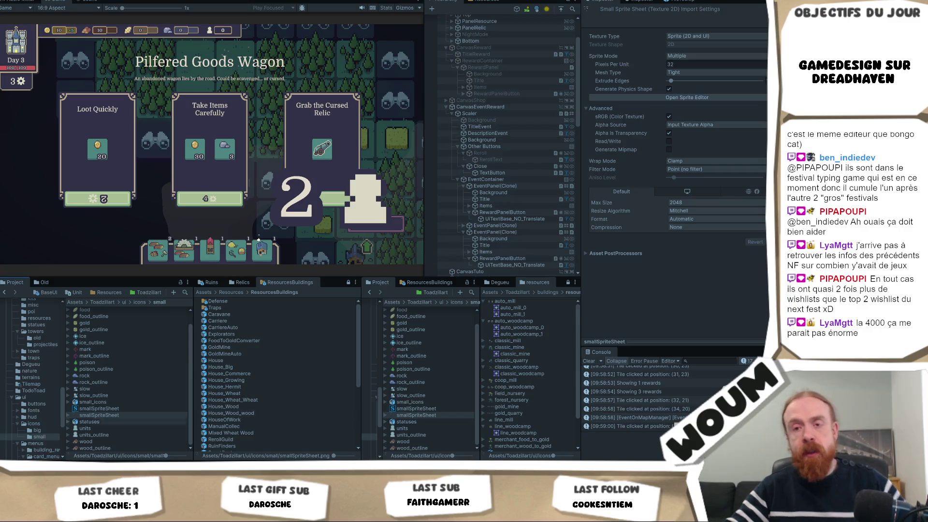
Go to the Steam Next Fest press preview page and scroll to Browse All Titles.
{"action": "left_click", "coordinate": [63, 425]}
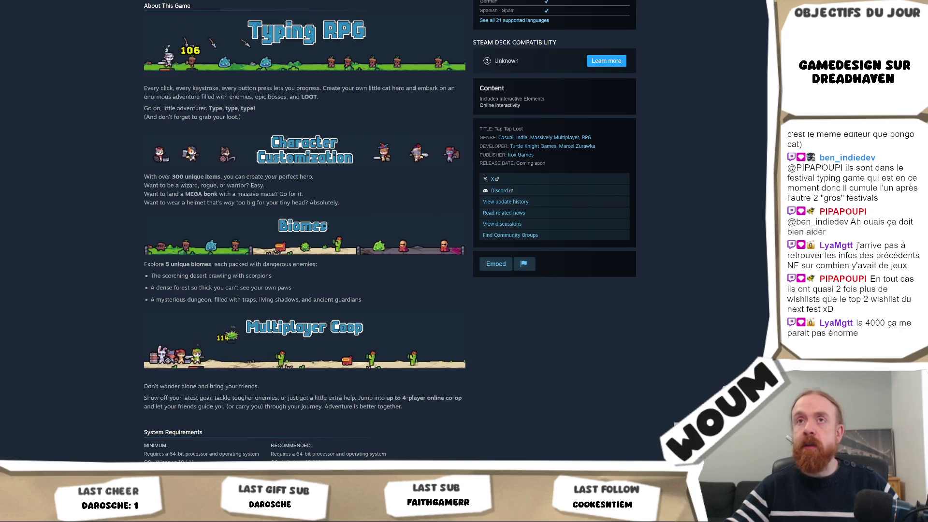
{"action": "key", "text": "alt+Left"}
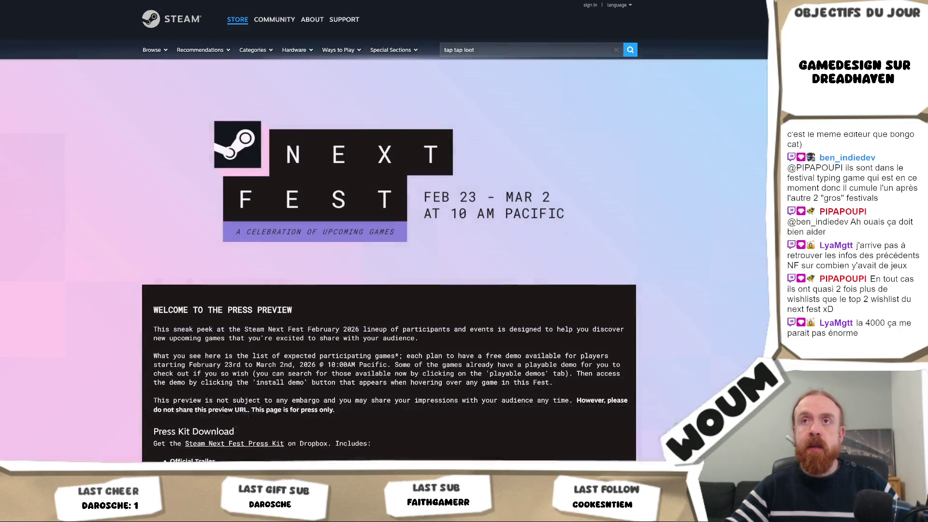
{"action": "scroll", "coordinate": [59, 166], "scroll_direction": "down", "scroll_amount": 7}
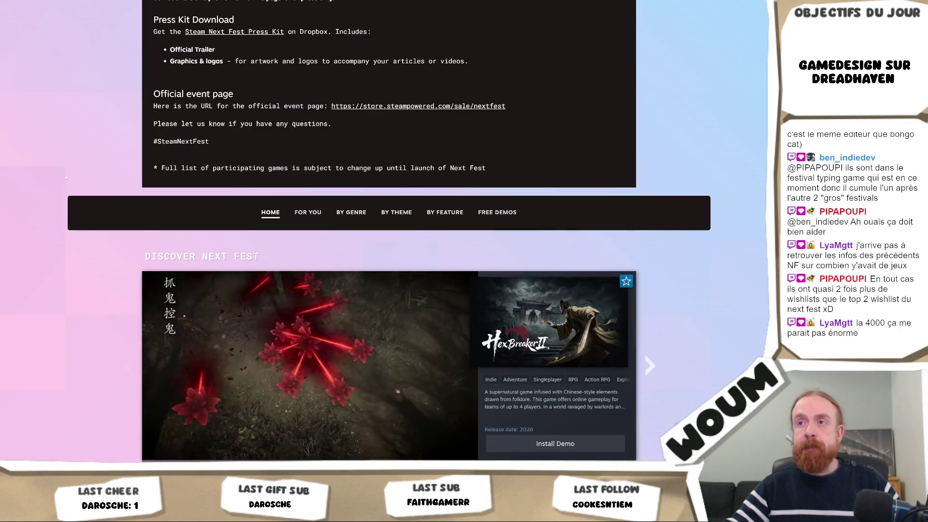
{"action": "scroll", "coordinate": [66, 178], "scroll_direction": "down", "scroll_amount": 7}
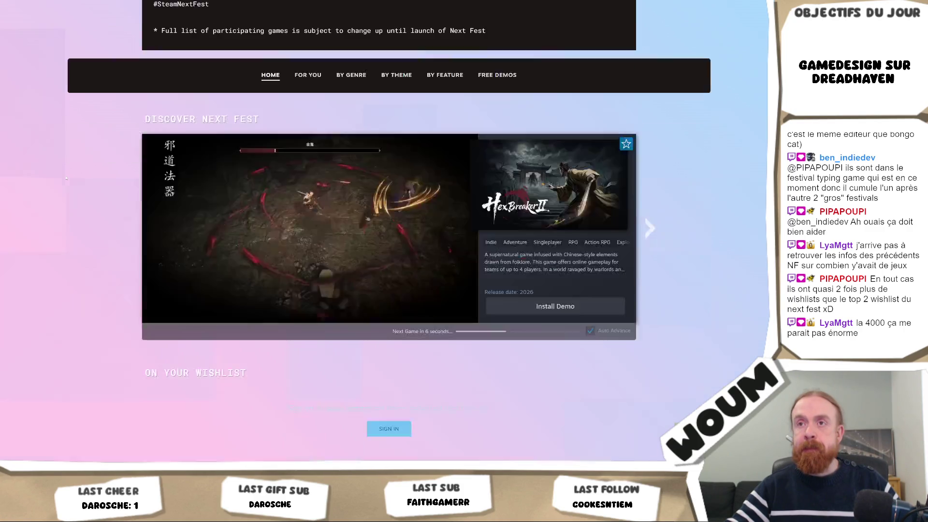
{"action": "scroll", "coordinate": [67, 178], "scroll_direction": "down", "scroll_amount": 1}
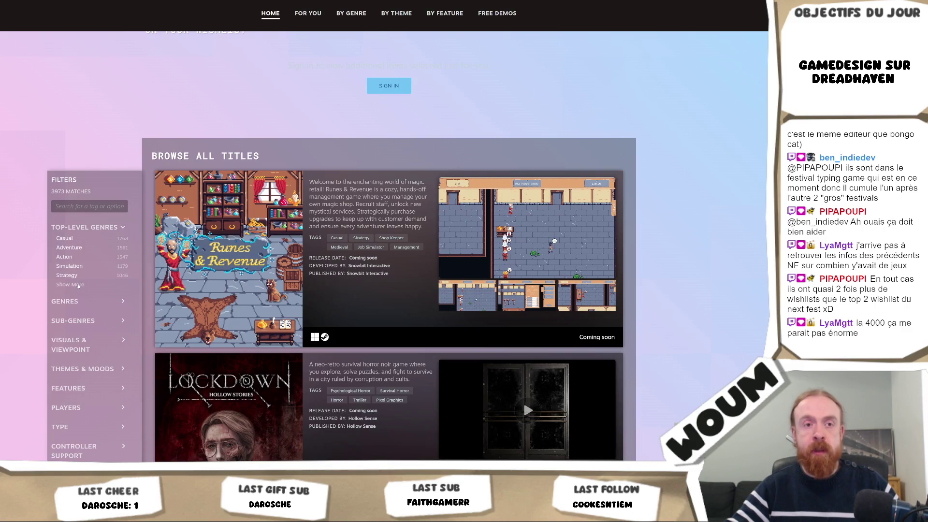
Show all Top-Level Genre filters, review the list, and start a fresh browser tab.
{"action": "left_click", "coordinate": [77, 284]}
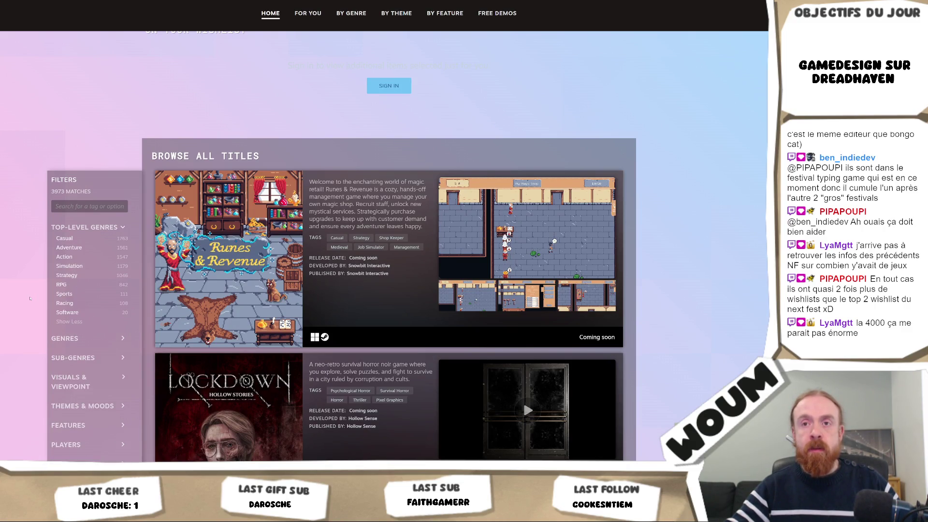
{"action": "scroll", "coordinate": [30, 298], "scroll_direction": "down", "scroll_amount": 3}
{"action": "scroll", "coordinate": [31, 296], "scroll_direction": "up", "scroll_amount": 7}
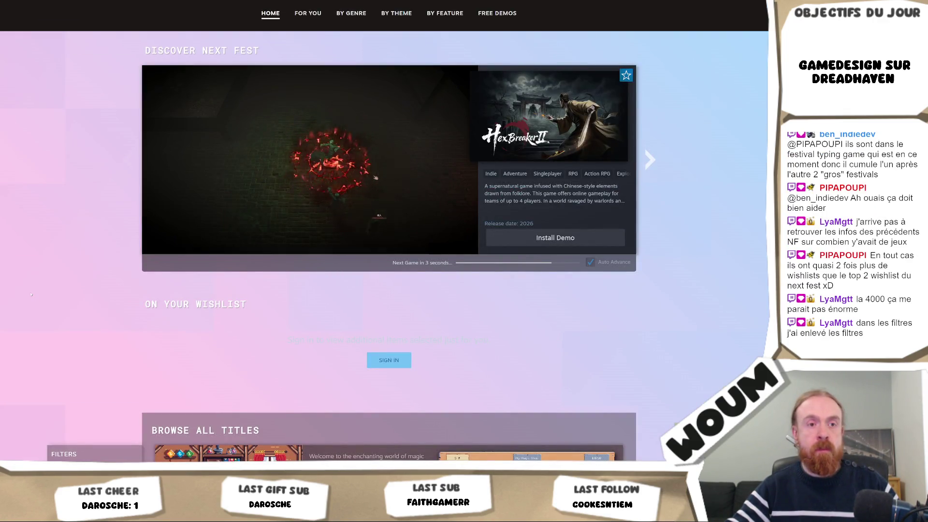
{"action": "scroll", "coordinate": [31, 294], "scroll_direction": "down", "scroll_amount": 5}
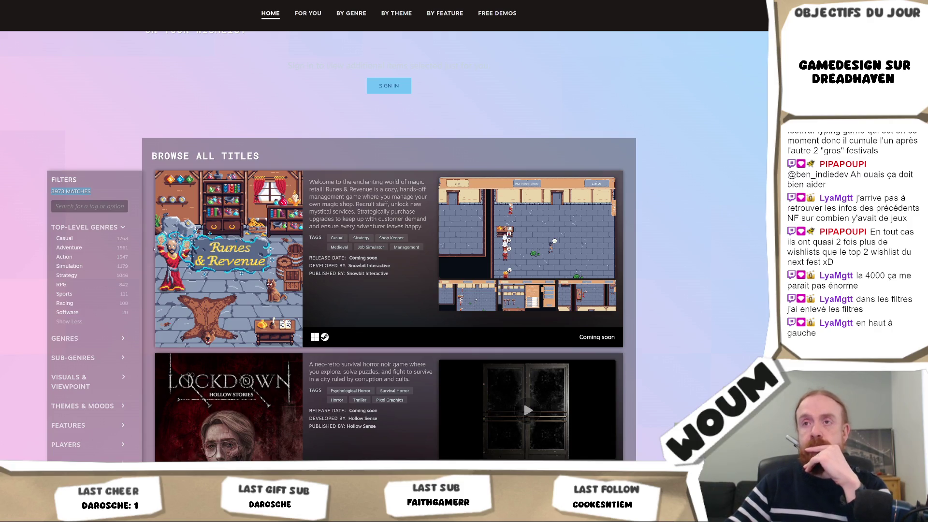
{"action": "scroll", "coordinate": [125, 156], "scroll_direction": "up", "scroll_amount": 10}
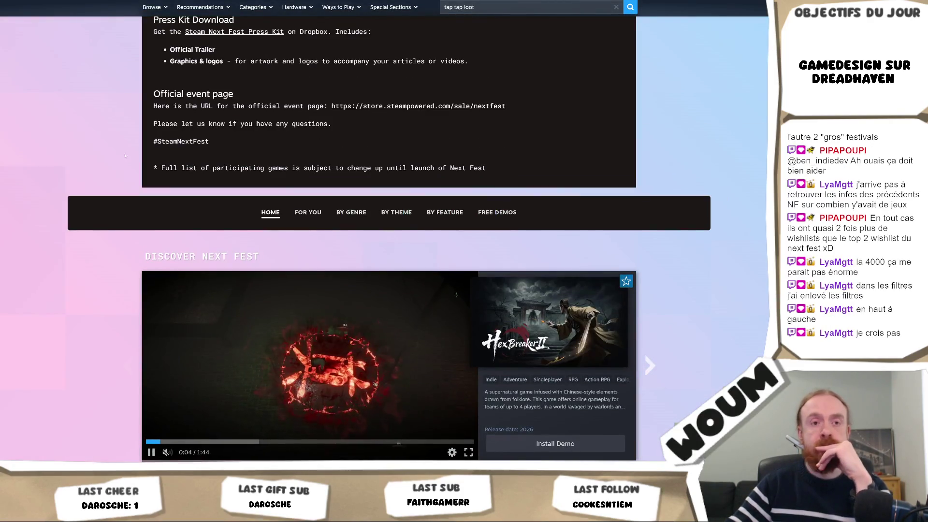
{"action": "scroll", "coordinate": [84, 202], "scroll_direction": "up", "scroll_amount": 8}
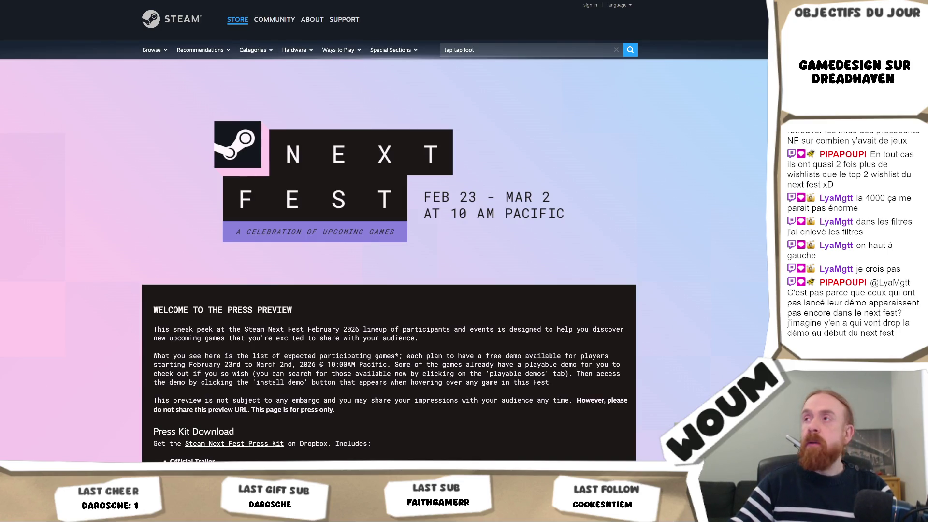
{"action": "key", "text": "ctrl+t"}
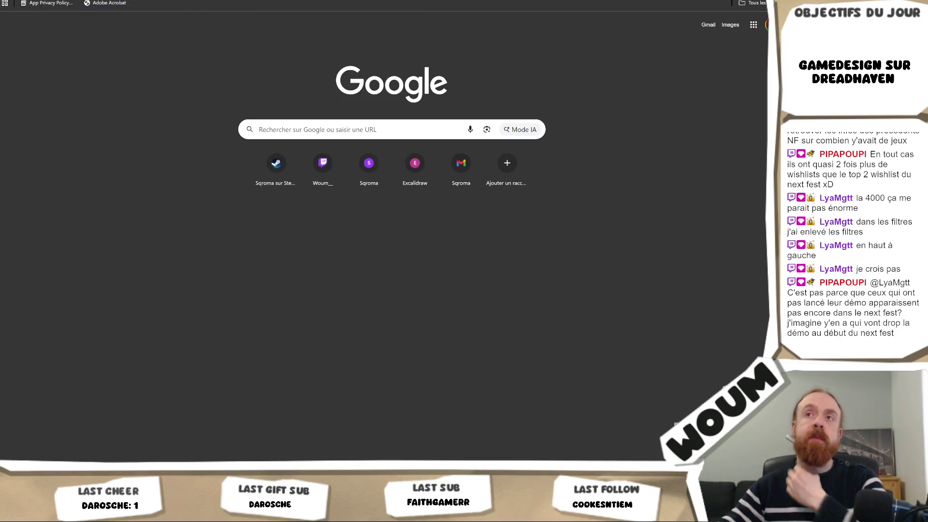
Check the public Next Fest page's title list, which shows no matches, then return to the press preview.
{"action": "key", "text": "ctrl+shift+t"}
{"action": "scroll", "coordinate": [480, 245], "scroll_direction": "down", "scroll_amount": 10}
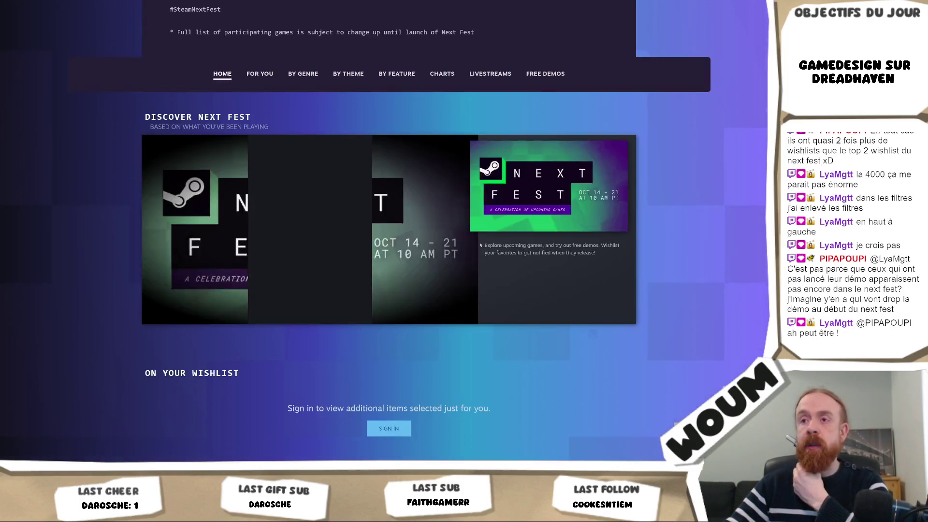
{"action": "scroll", "coordinate": [481, 245], "scroll_direction": "down", "scroll_amount": 7}
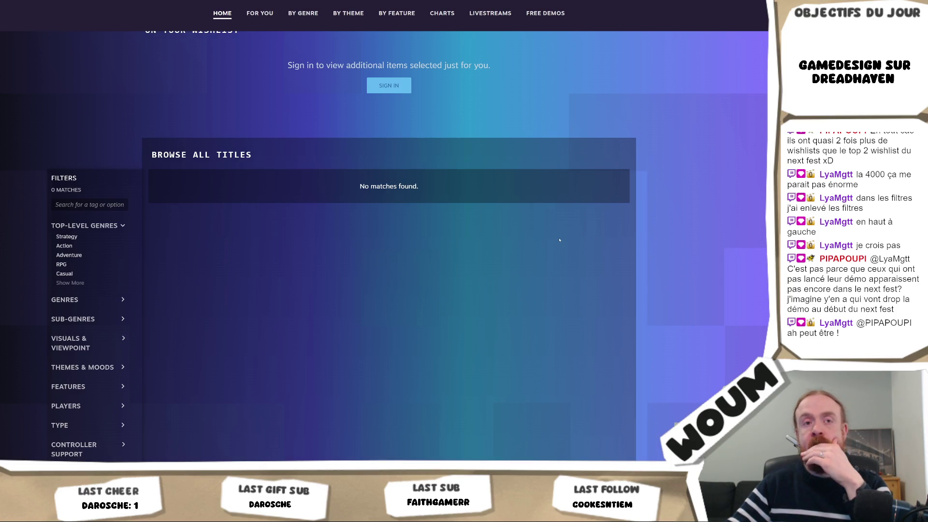
{"action": "key", "text": "Home"}
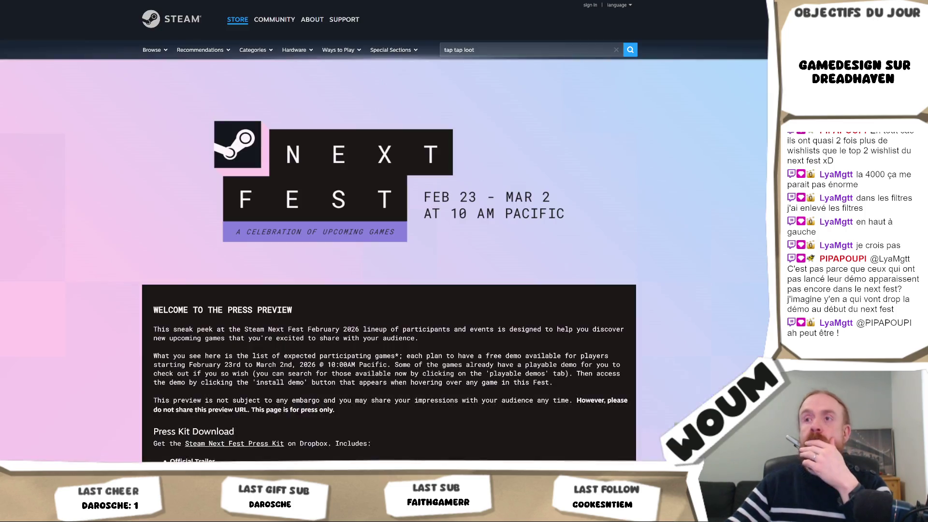
{"action": "scroll", "coordinate": [567, 189], "scroll_direction": "down", "scroll_amount": 20}
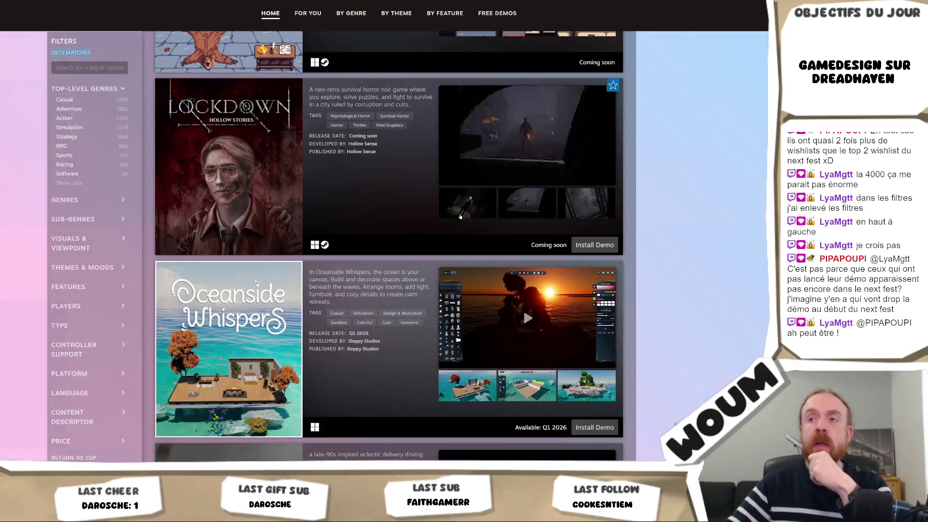
{"action": "scroll", "coordinate": [670, 225], "scroll_direction": "down", "scroll_amount": 10}
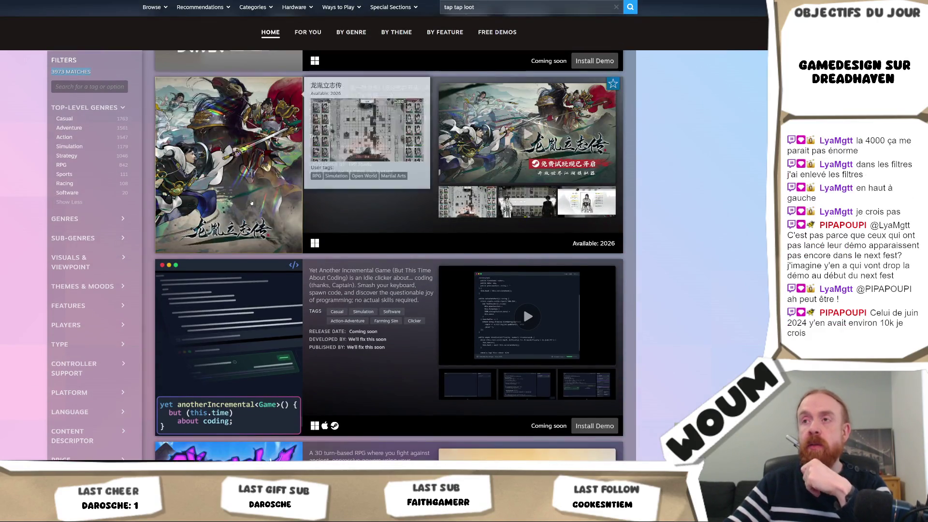
{"action": "scroll", "coordinate": [313, 300], "scroll_direction": "down", "scroll_amount": 5}
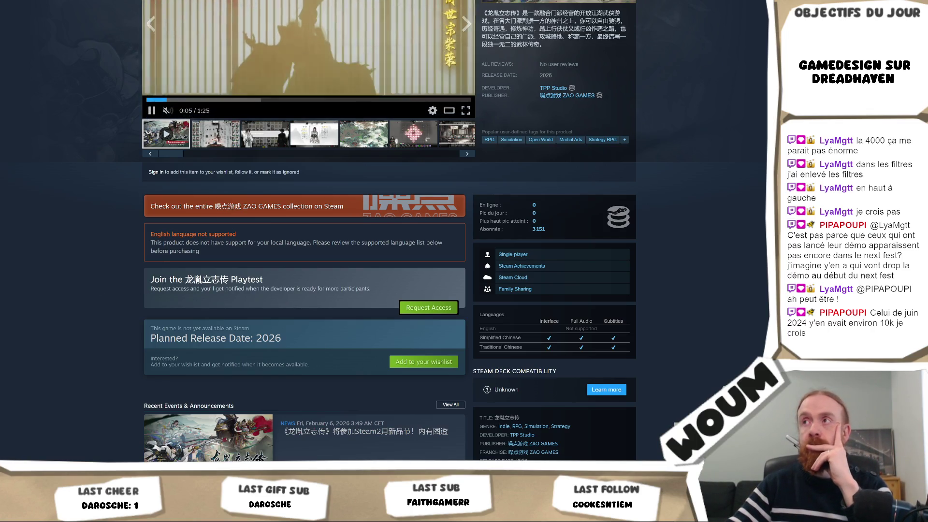
{"action": "key", "text": "alt+Left"}
{"action": "scroll", "coordinate": [641, 273], "scroll_direction": "down", "scroll_amount": 10}
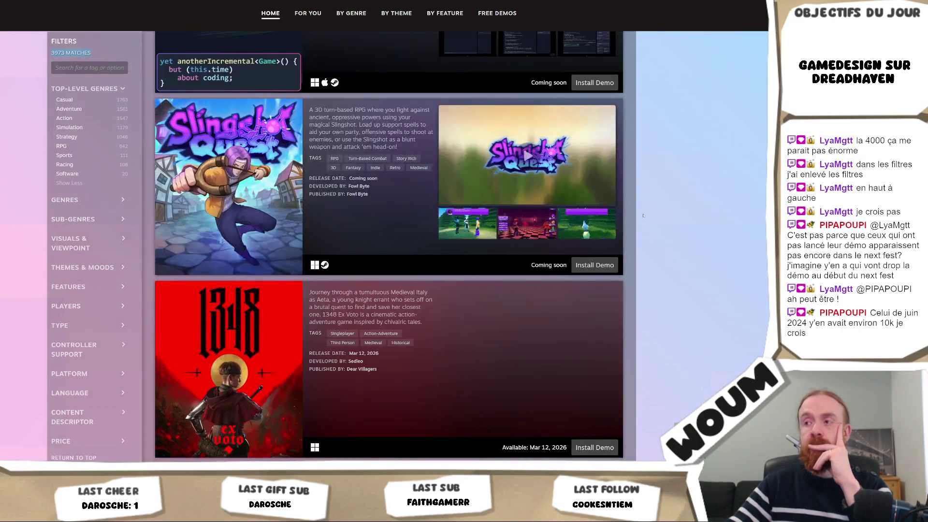
{"action": "scroll", "coordinate": [641, 273], "scroll_direction": "down", "scroll_amount": 4}
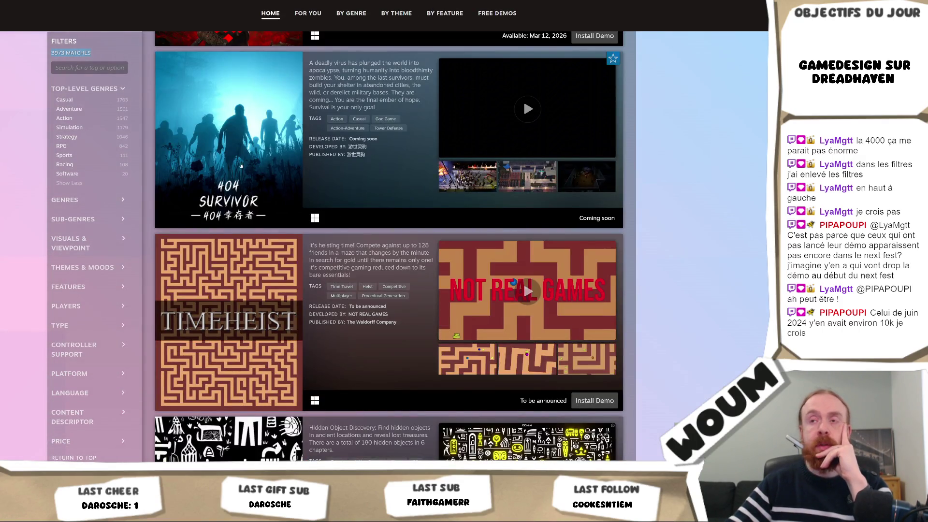
{"action": "mouse_move", "coordinate": [241, 166]}
{"action": "scroll", "coordinate": [758, 213], "scroll_direction": "down", "scroll_amount": 15}
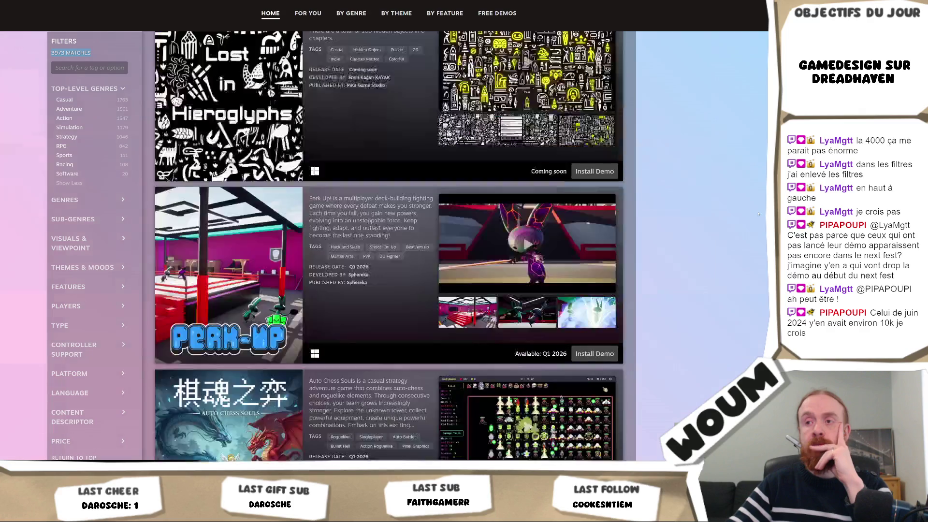
{"action": "scroll", "coordinate": [758, 213], "scroll_direction": "up", "scroll_amount": 3}
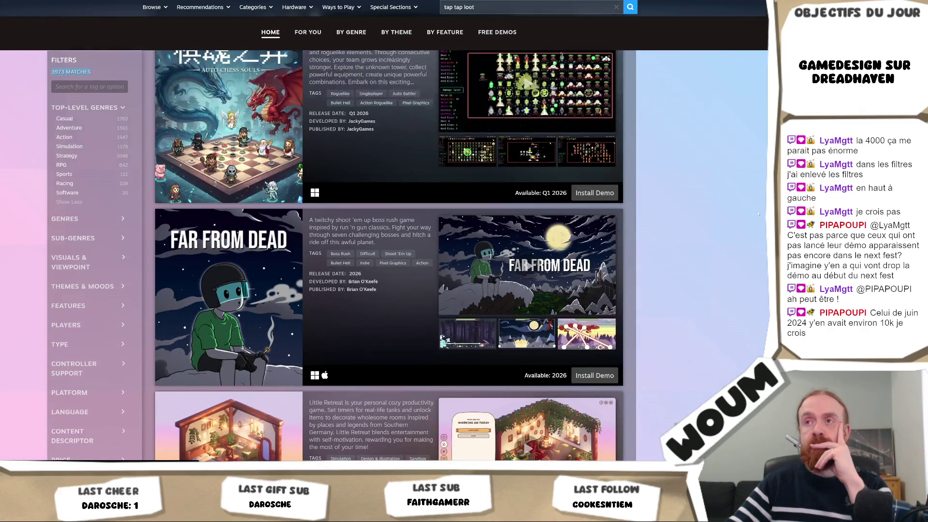
{"action": "scroll", "coordinate": [758, 213], "scroll_direction": "down", "scroll_amount": 4}
{"action": "scroll", "coordinate": [758, 213], "scroll_direction": "up", "scroll_amount": 3}
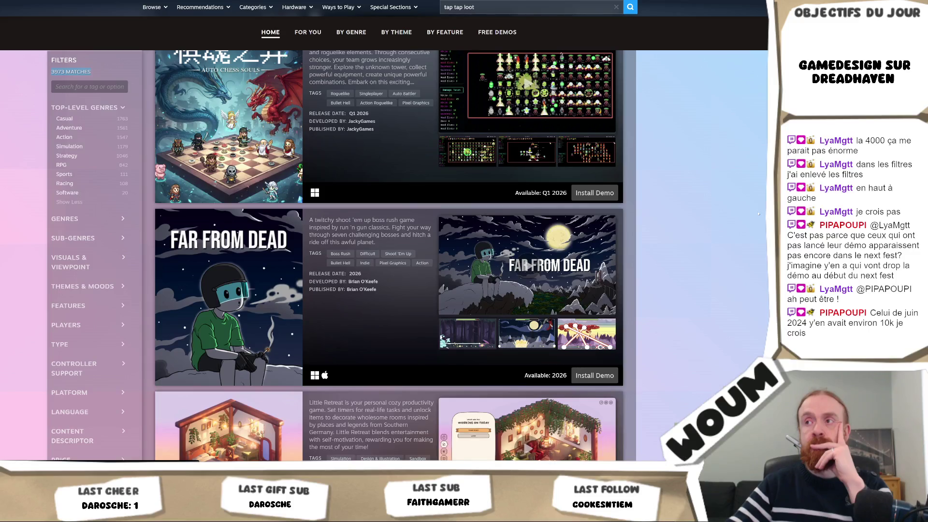
{"action": "scroll", "coordinate": [758, 213], "scroll_direction": "up", "scroll_amount": 1}
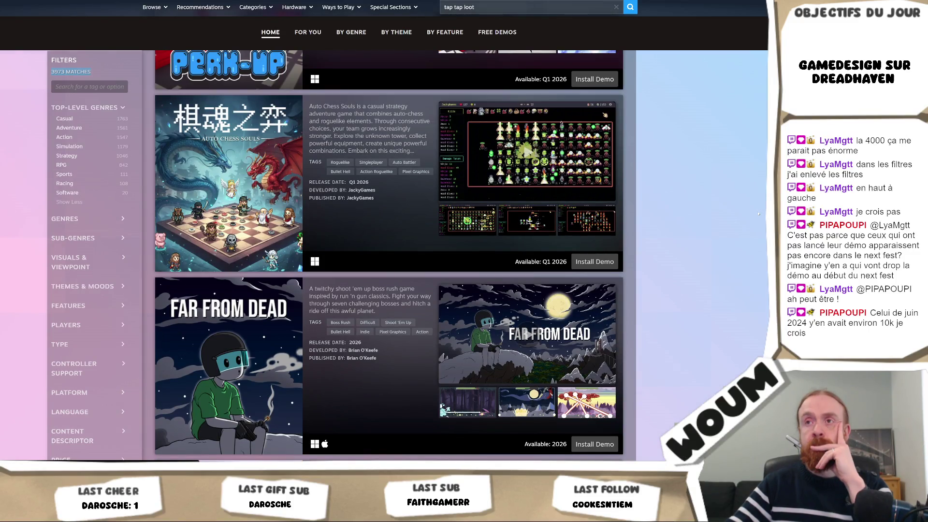
{"action": "scroll", "coordinate": [758, 213], "scroll_direction": "down", "scroll_amount": 3}
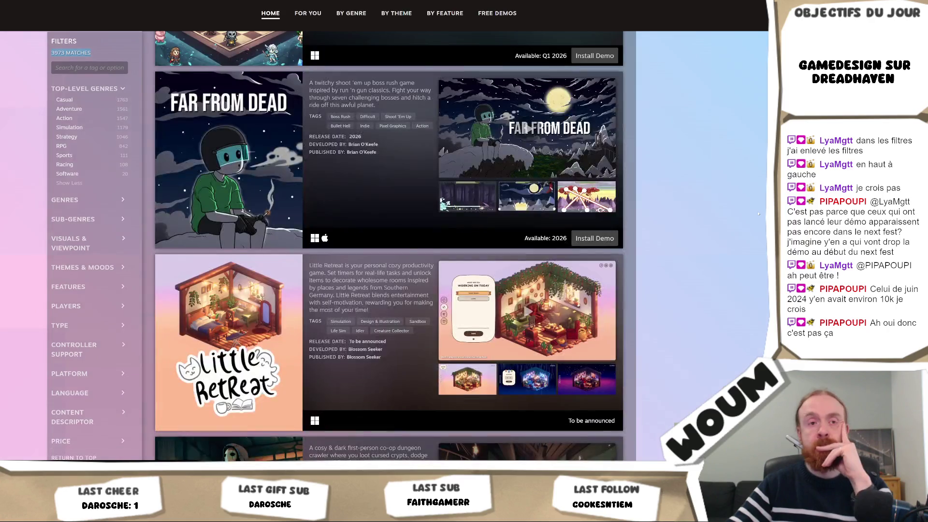
{"action": "scroll", "coordinate": [758, 213], "scroll_direction": "down", "scroll_amount": 11}
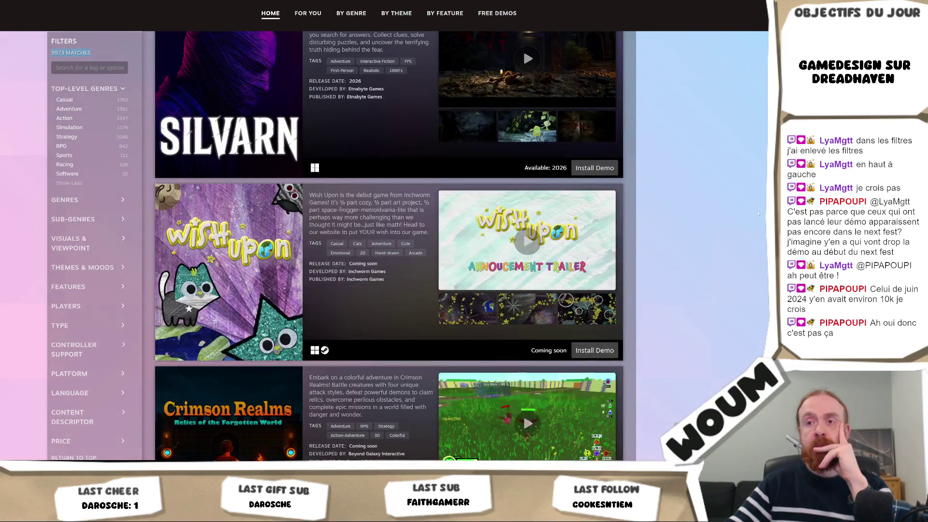
{"action": "scroll", "coordinate": [758, 213], "scroll_direction": "down", "scroll_amount": 7}
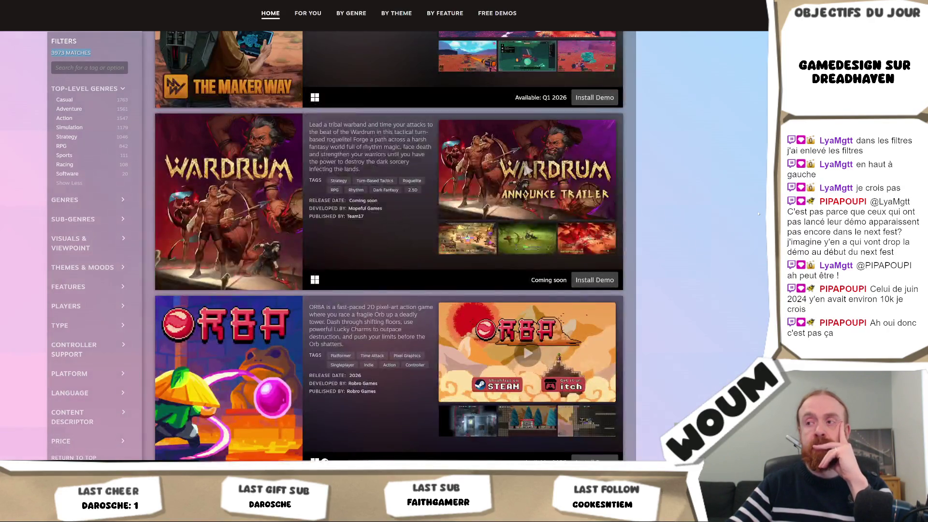
{"action": "scroll", "coordinate": [758, 213], "scroll_direction": "down", "scroll_amount": 4}
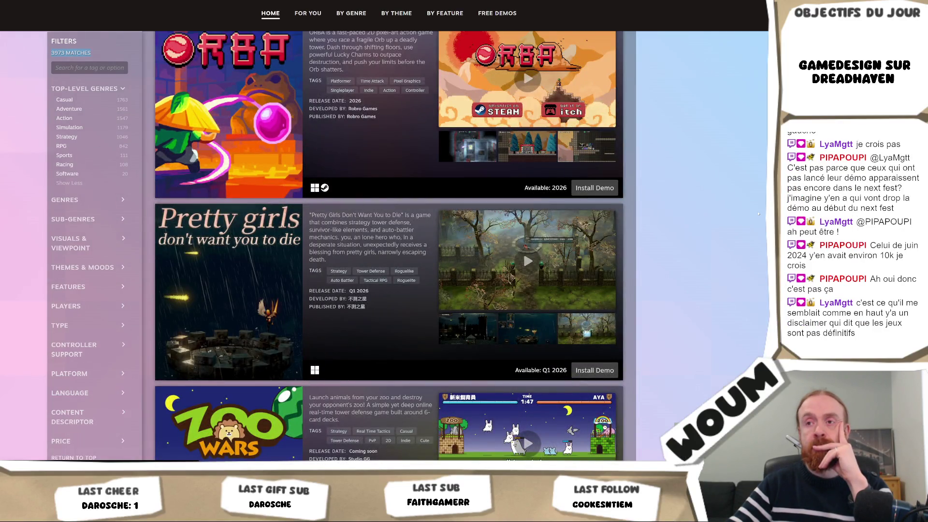
{"action": "scroll", "coordinate": [758, 213], "scroll_direction": "down", "scroll_amount": 3}
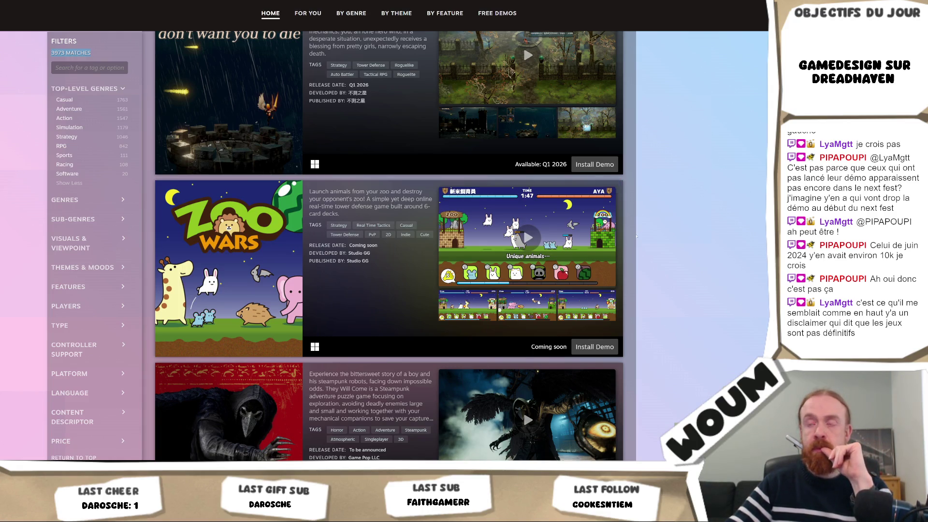
{"action": "scroll", "coordinate": [388, 242], "scroll_direction": "down", "scroll_amount": 1}
{"action": "scroll", "coordinate": [388, 241], "scroll_direction": "up", "scroll_amount": 10}
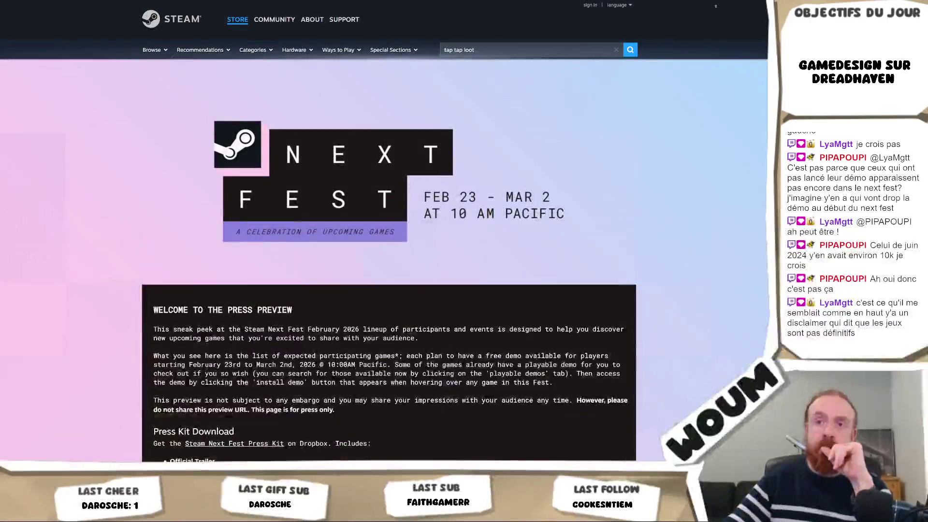
Scroll through the Next Fest title listings, then switch to the Unity editor.
{"action": "scroll", "coordinate": [600, 145], "scroll_direction": "down", "scroll_amount": 7}
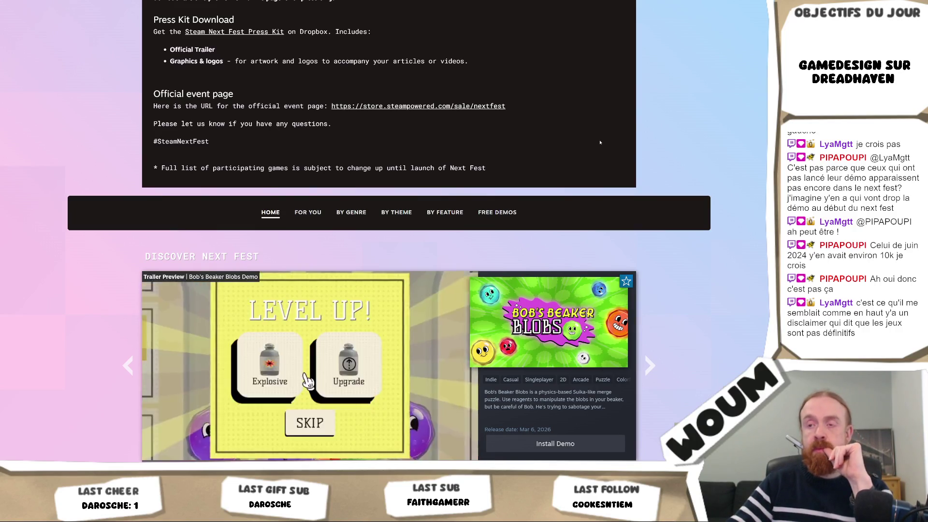
{"action": "scroll", "coordinate": [600, 142], "scroll_direction": "down", "scroll_amount": 5}
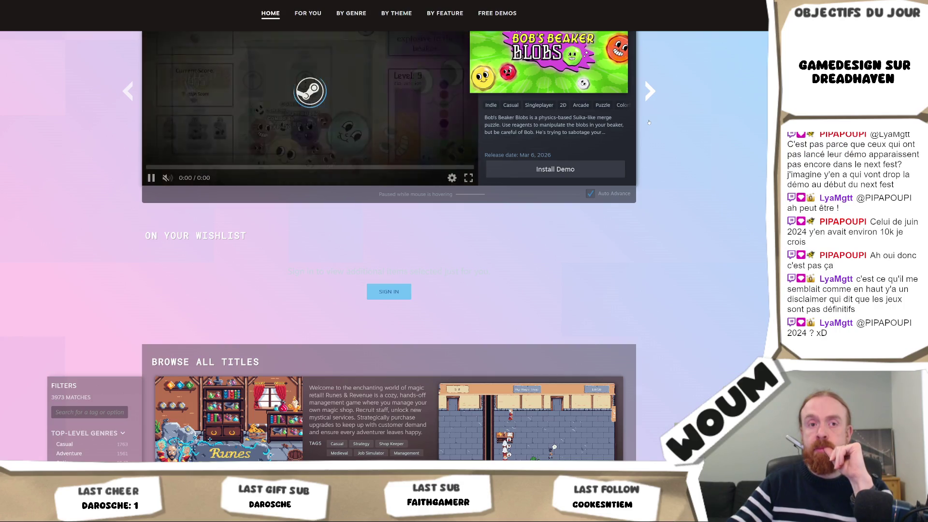
{"action": "scroll", "coordinate": [648, 122], "scroll_direction": "down", "scroll_amount": 3}
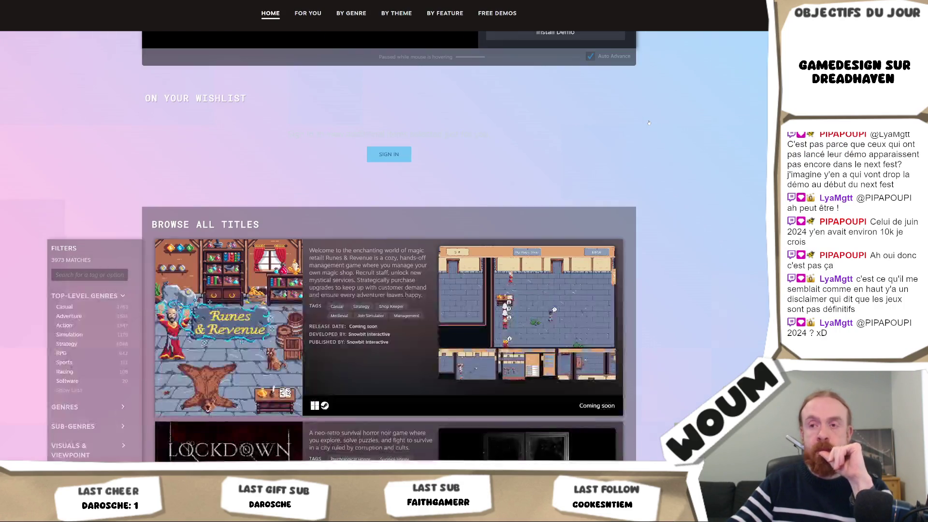
{"action": "scroll", "coordinate": [649, 122], "scroll_direction": "down", "scroll_amount": 3}
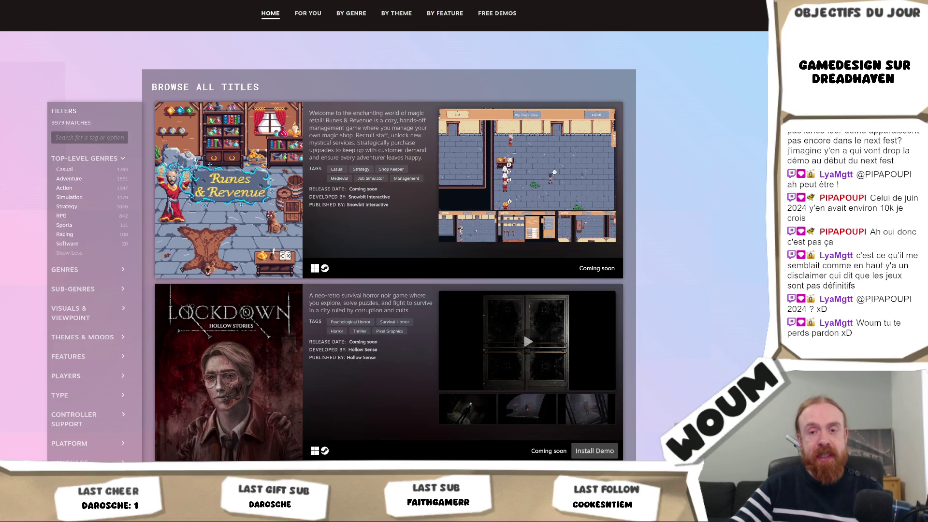
{"action": "key", "text": "alt+Tab"}
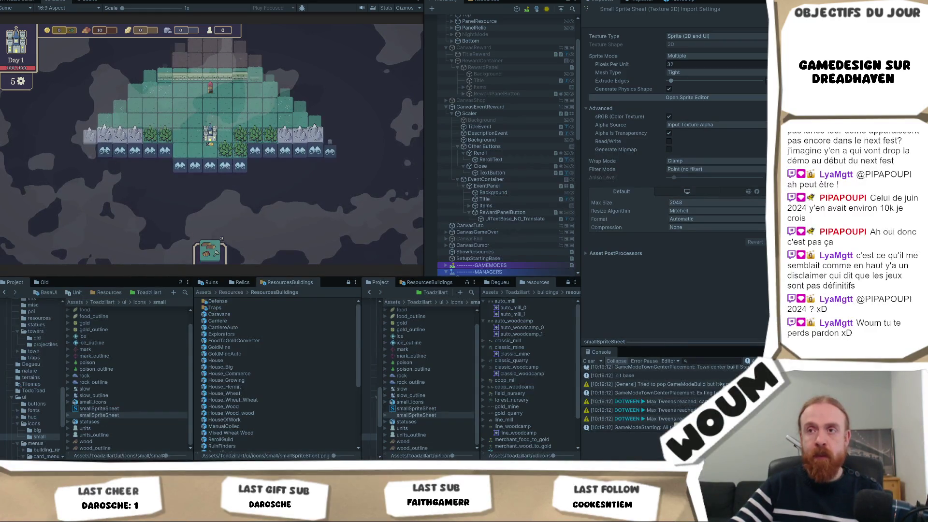
Switch to Krita, zoom and pan to centre the beige gear beside the coin, and pick rectangle selection.
{"action": "key", "text": "alt+Tab"}
{"action": "scroll", "coordinate": [300, 258], "scroll_direction": "up", "scroll_amount": 2}
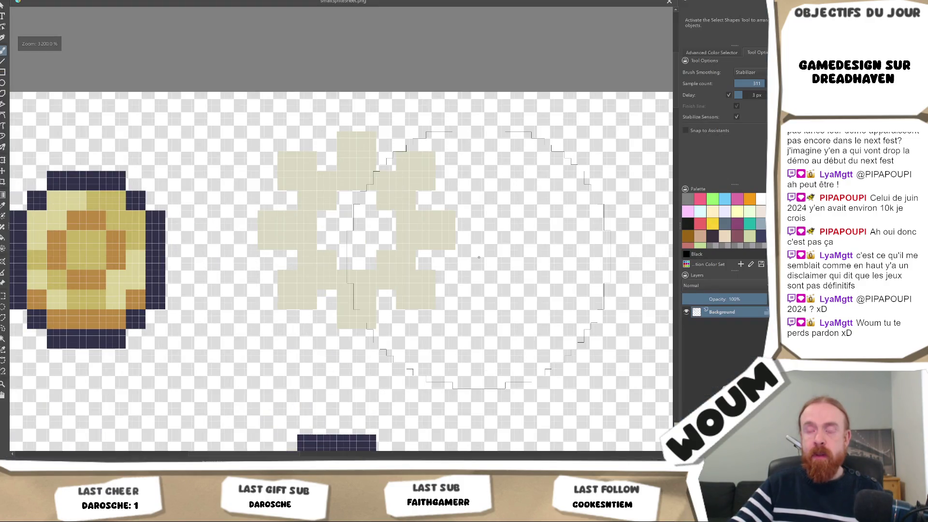
{"action": "left_click_drag", "start_coordinate": [478, 257], "coordinate": [461, 278]}
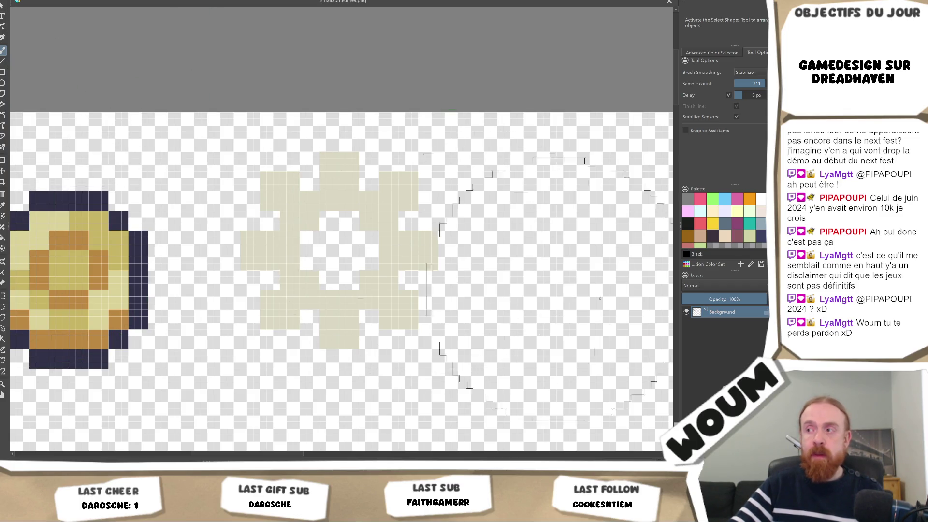
{"action": "scroll", "coordinate": [517, 296], "scroll_direction": "down", "scroll_amount": 3}
{"action": "scroll", "coordinate": [517, 296], "scroll_direction": "down", "scroll_amount": 2}
{"action": "scroll", "coordinate": [258, 285], "scroll_direction": "up", "scroll_amount": 4}
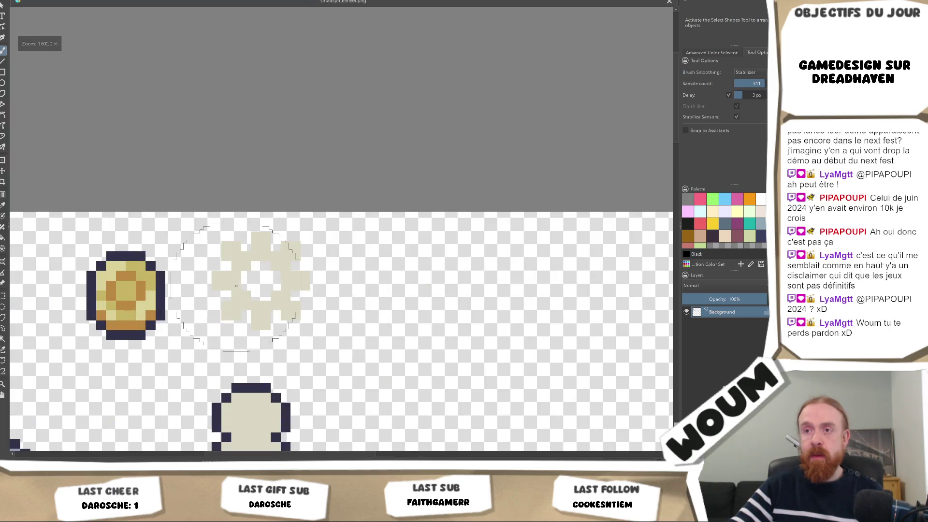
{"action": "scroll", "coordinate": [258, 281], "scroll_direction": "up", "scroll_amount": 1}
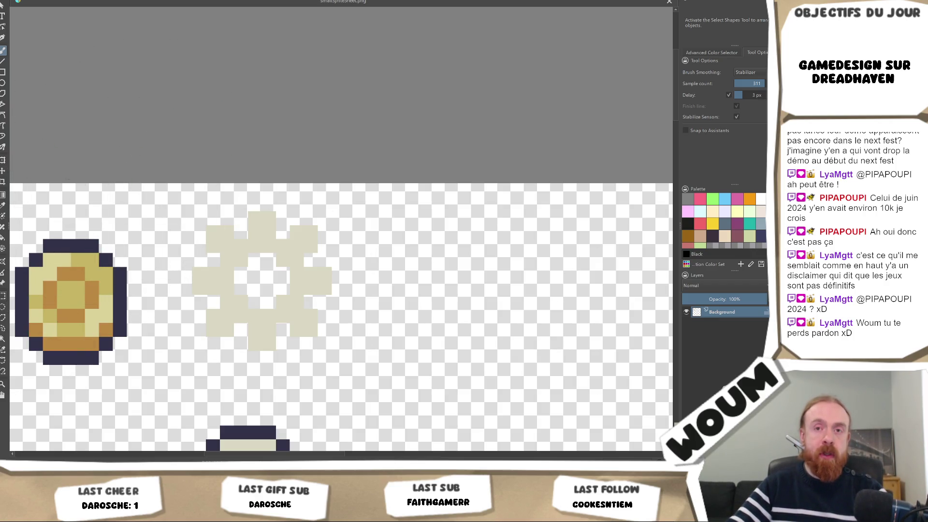
{"action": "left_click", "coordinate": [3, 295]}
Select the gear sprite with a rectangle and scale it up in a transform.
{"action": "mouse_move", "coordinate": [159, 202]}
{"action": "left_mouse_down"}
{"action": "mouse_move", "coordinate": [309, 360]}
{"action": "mouse_move", "coordinate": [350, 371]}
{"action": "left_mouse_up"}
{"action": "key", "text": "ctrl+alt+j"}
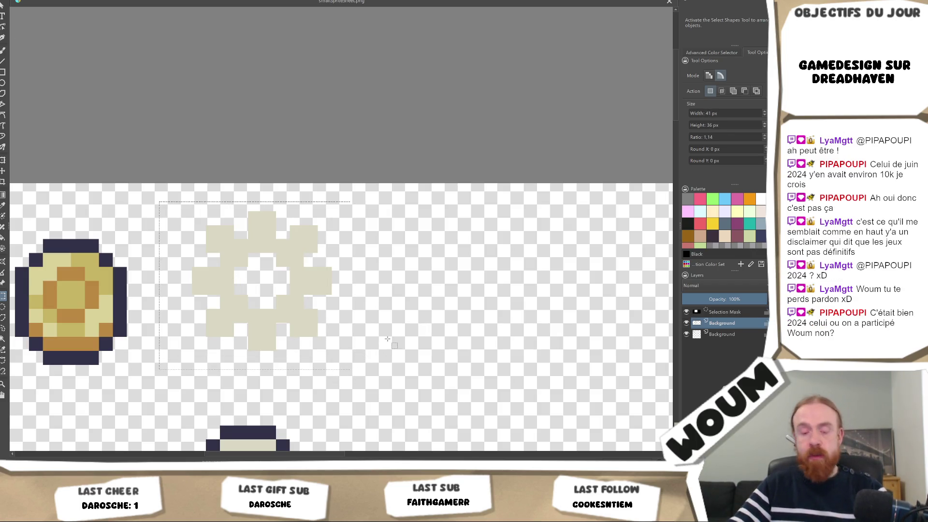
{"action": "key", "text": "ctrl+t"}
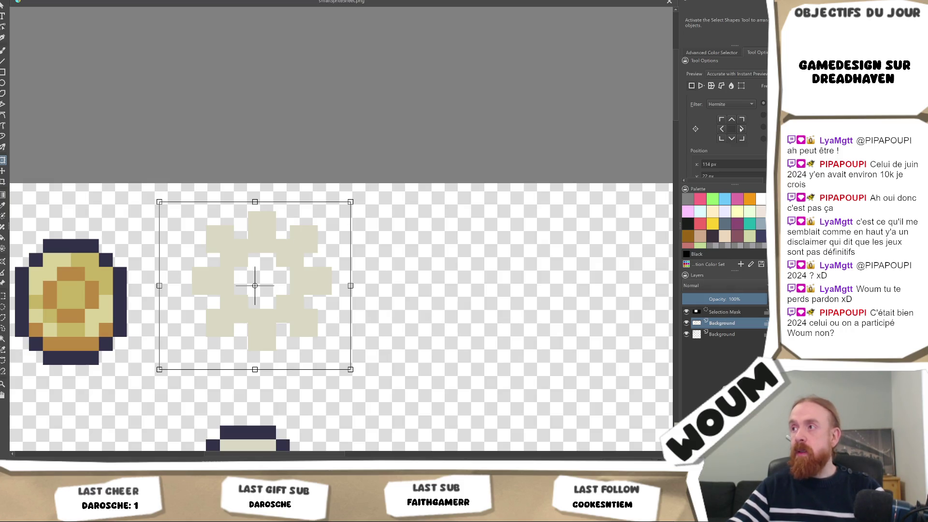
{"action": "scroll", "coordinate": [736, 138], "scroll_direction": "down", "scroll_amount": 2}
{"action": "scroll", "coordinate": [736, 137], "scroll_direction": "down", "scroll_amount": 2}
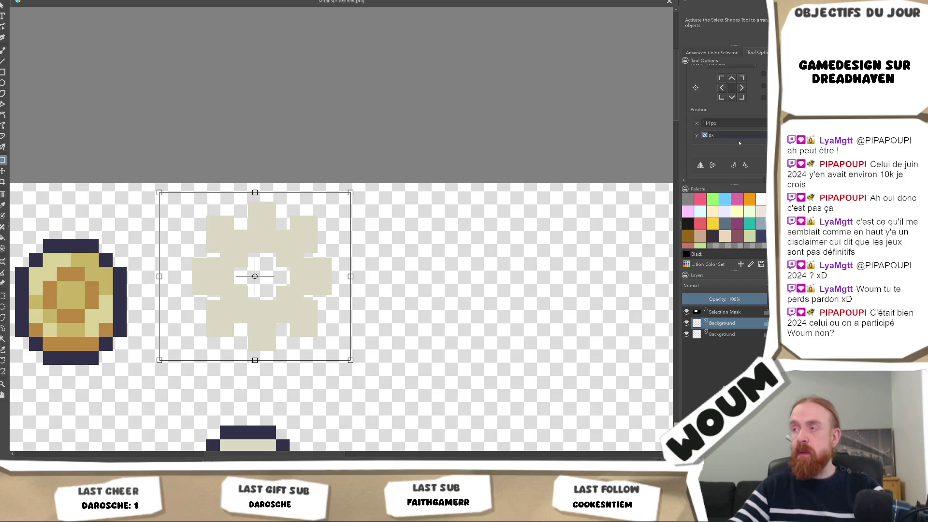
{"action": "type", "text": "22"}
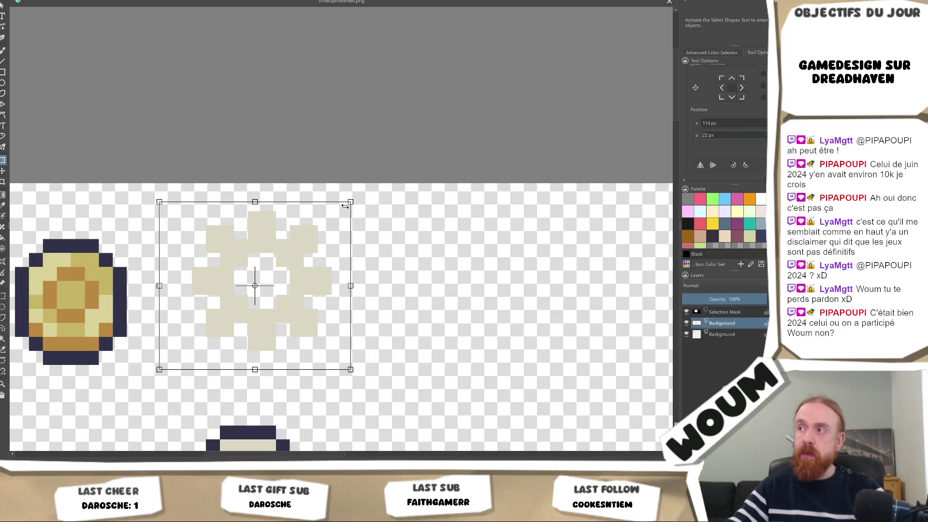
{"action": "mouse_move", "coordinate": [345, 206]}
{"action": "left_mouse_down"}
{"action": "mouse_move", "coordinate": [379, 198]}
{"action": "mouse_move", "coordinate": [351, 202]}
{"action": "mouse_move", "coordinate": [421, 167]}
{"action": "left_mouse_up"}
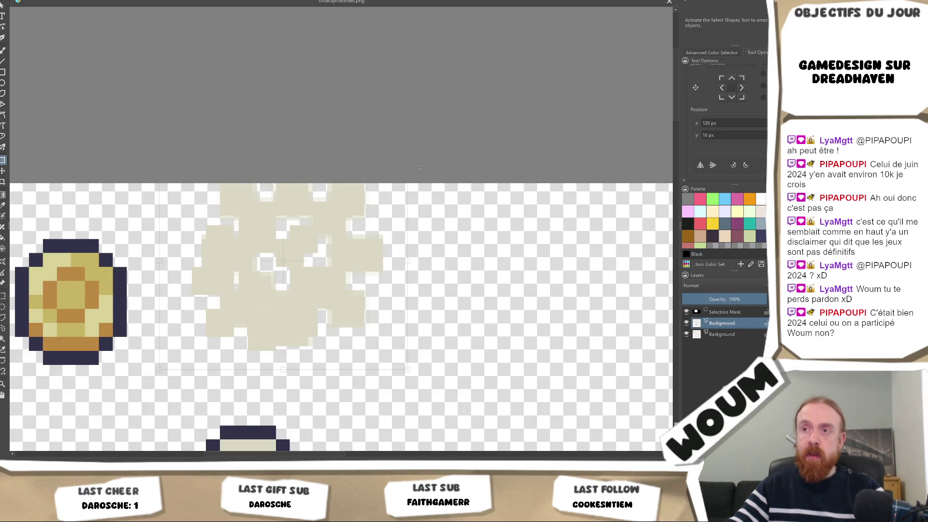
Position the gear at X 114 px, Y 22 px, apply, and select its opaque pixels.
{"action": "left_click", "coordinate": [723, 126]}
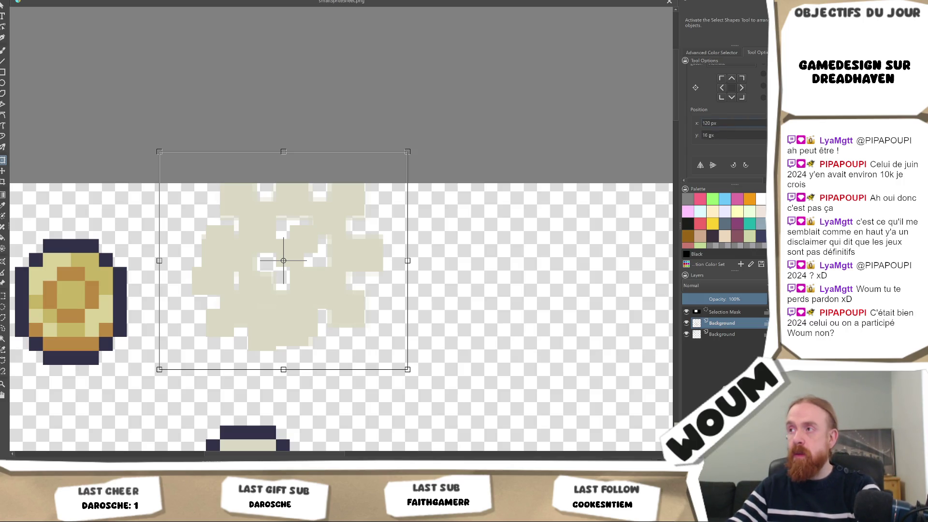
{"action": "key", "text": "Tab"}
{"action": "key", "text": "Delete"}
{"action": "key", "text": "Delete"}
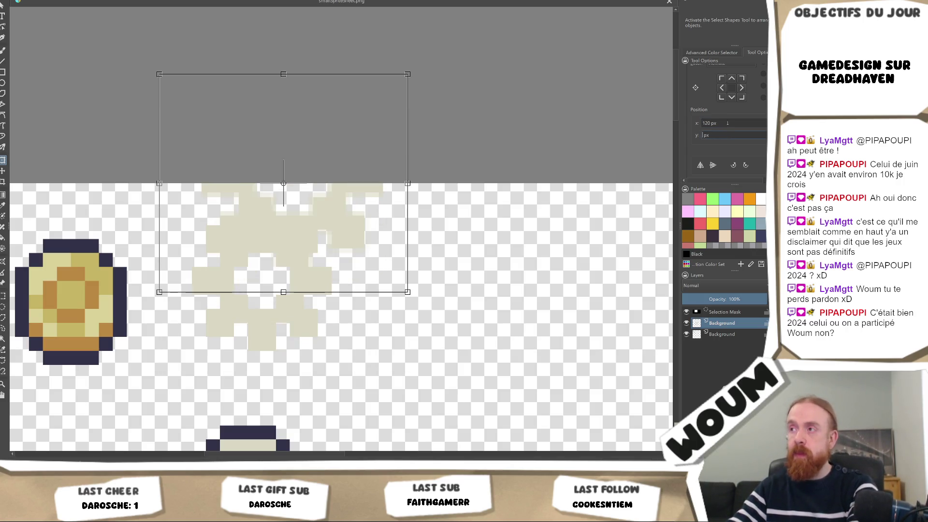
{"action": "type", "text": "22"}
{"action": "key", "text": "shift+Tab"}
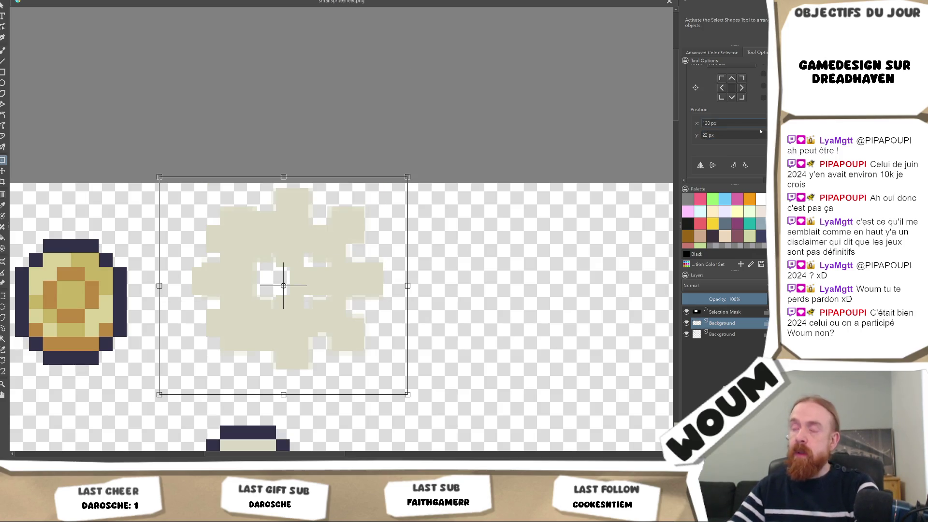
{"action": "key", "text": "BackSpace"}
{"action": "key", "text": "BackSpace"}
{"action": "type", "text": "14"}
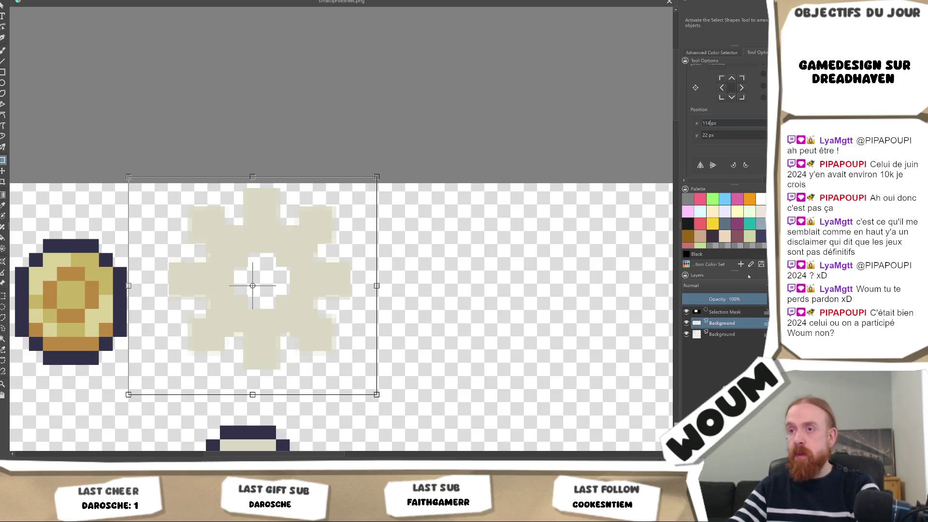
{"action": "key", "text": "Return"}
{"action": "left_click", "coordinate": [202, 256]}
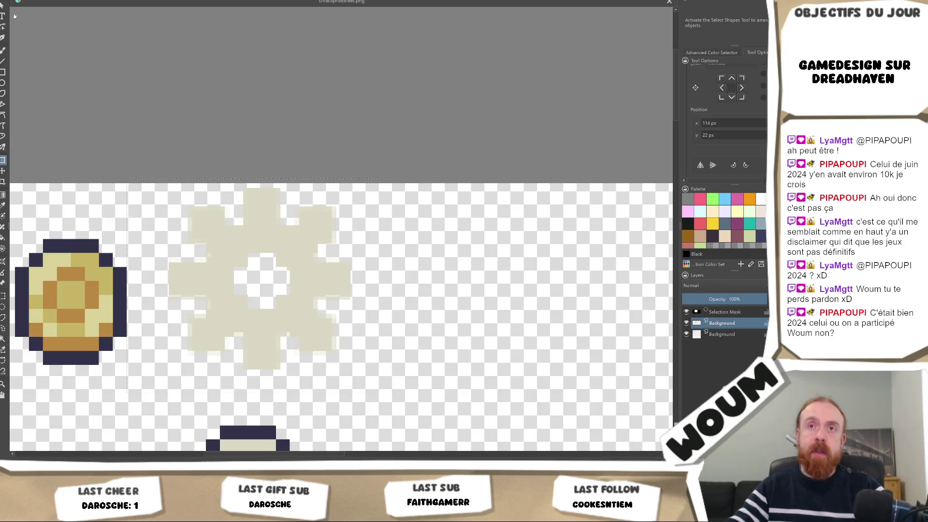
{"action": "left_click", "coordinate": [695, 323], "text": "ctrl"}
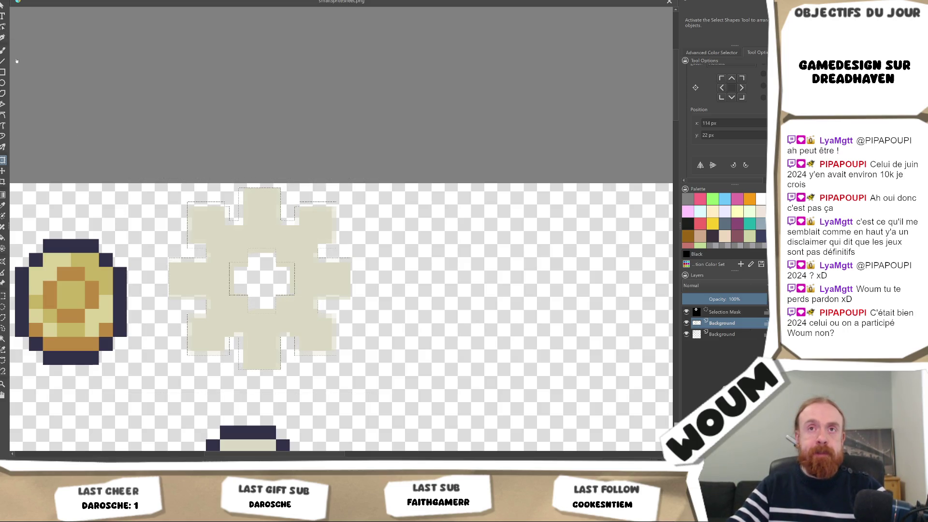
Paint a dark navy fill for the gear on a layer beneath it, deselect, then undo the last step.
{"action": "left_click", "coordinate": [3, 49]}
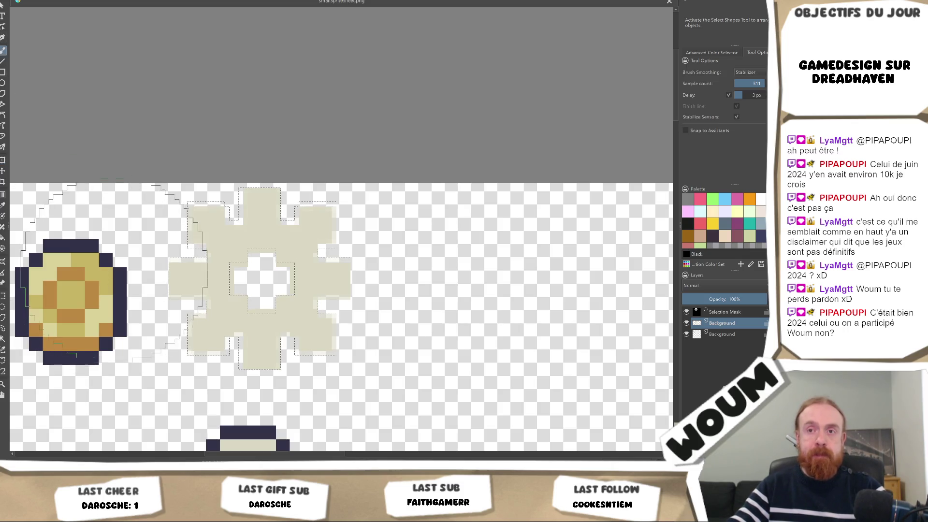
{"action": "left_click", "coordinate": [120, 285], "text": "ctrl"}
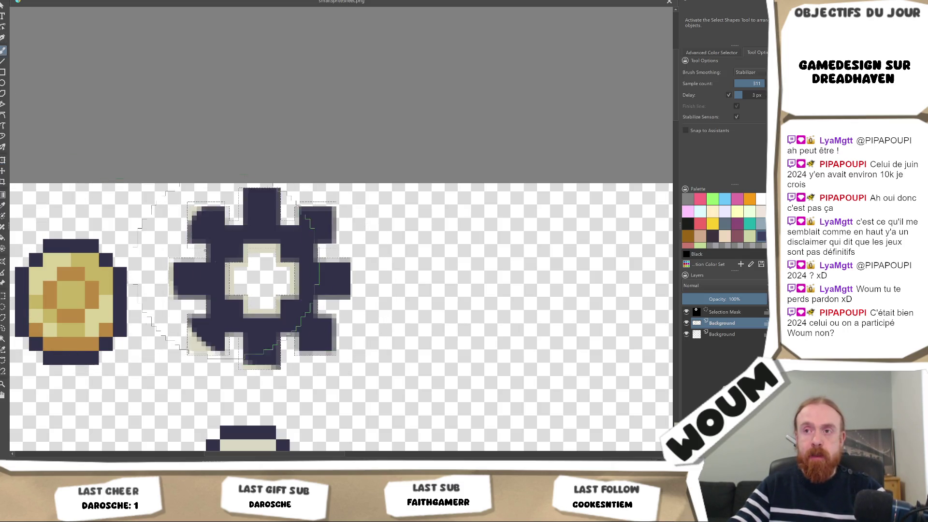
{"action": "mouse_move", "coordinate": [348, 271]}
{"action": "left_mouse_down"}
{"action": "mouse_move", "coordinate": [202, 338]}
{"action": "mouse_move", "coordinate": [358, 355]}
{"action": "left_mouse_up"}
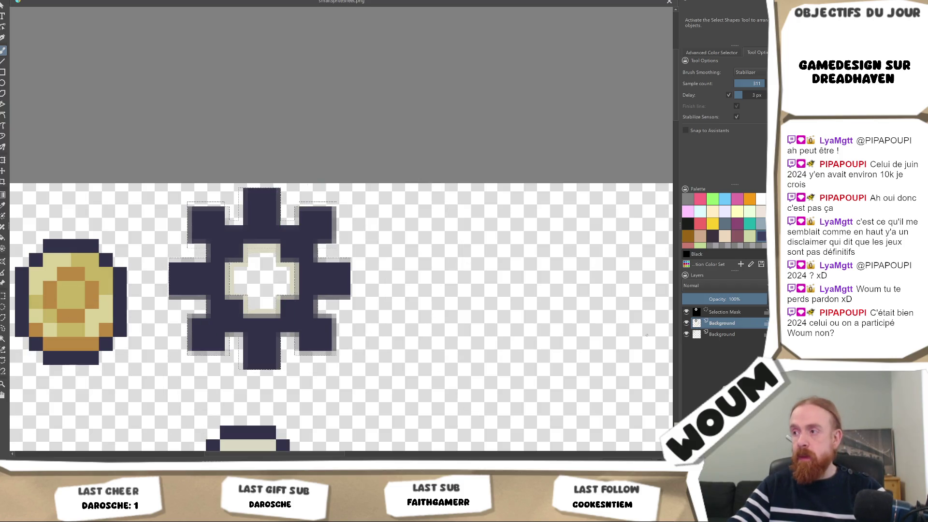
{"action": "left_click_drag", "start_coordinate": [722, 323], "coordinate": [722, 340]}
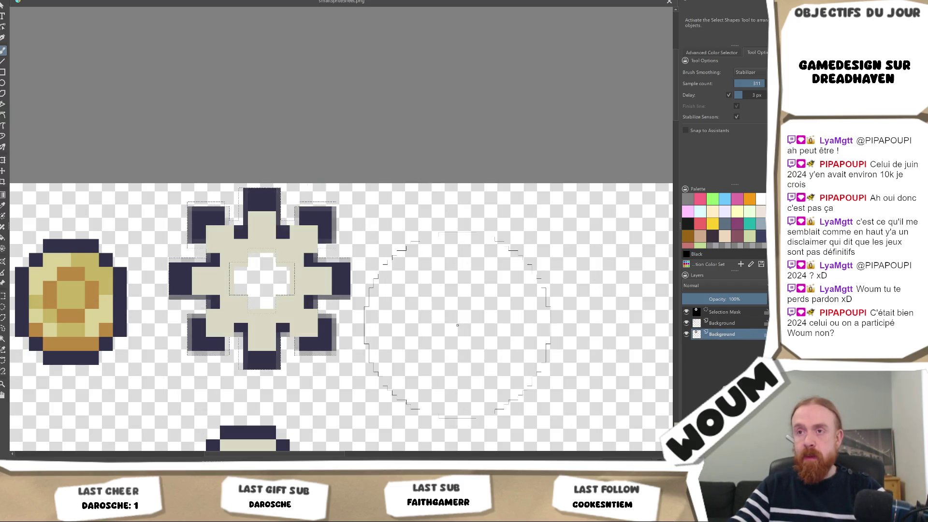
{"action": "scroll", "coordinate": [407, 323], "scroll_direction": "down", "scroll_amount": 3}
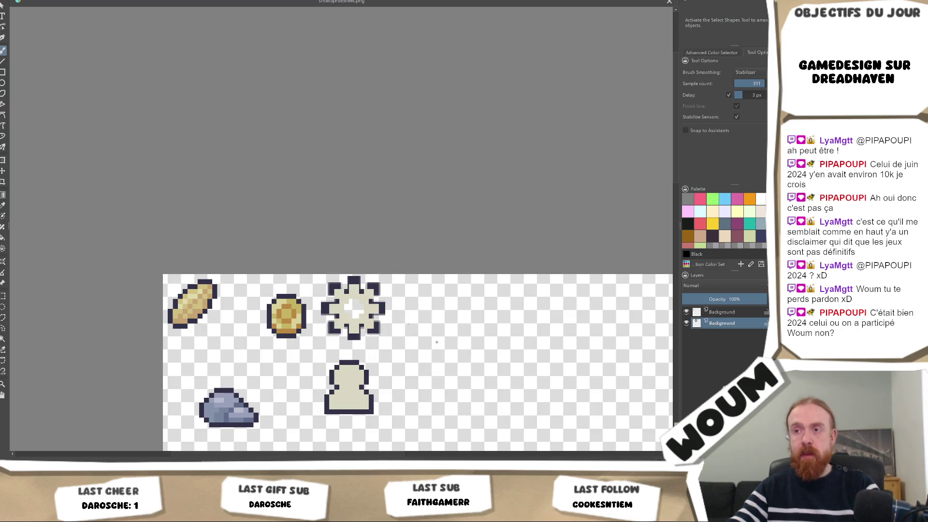
{"action": "key", "text": "ctrl+shift+a"}
{"action": "scroll", "coordinate": [421, 343], "scroll_direction": "up", "scroll_amount": 3}
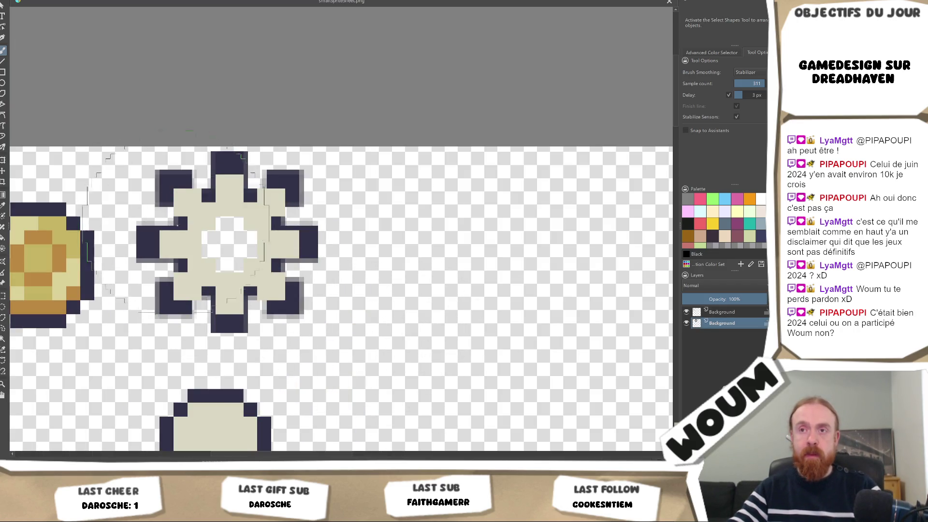
{"action": "key", "text": "ctrl+z"}
{"action": "key", "text": "ctrl+z"}
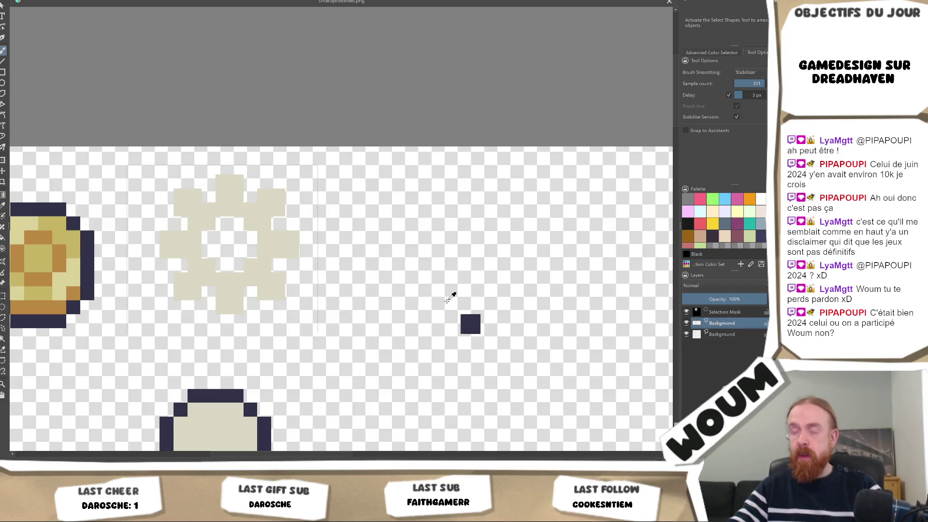
Enable a Stroke layer style on the gear with the sampled navy colour at 100% opacity.
{"action": "right_click", "coordinate": [724, 323]}
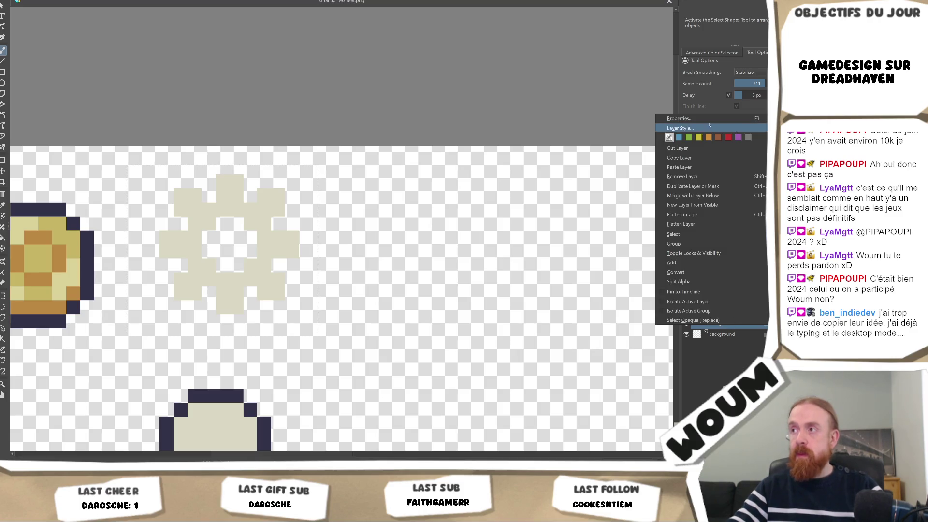
{"action": "left_click", "coordinate": [680, 127]}
{"action": "left_click", "coordinate": [221, 145]}
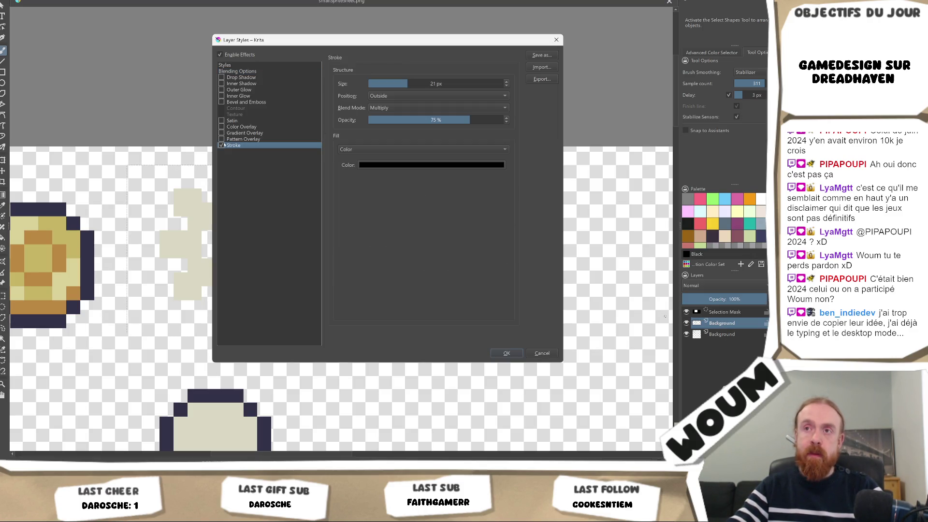
{"action": "left_click", "coordinate": [450, 165]}
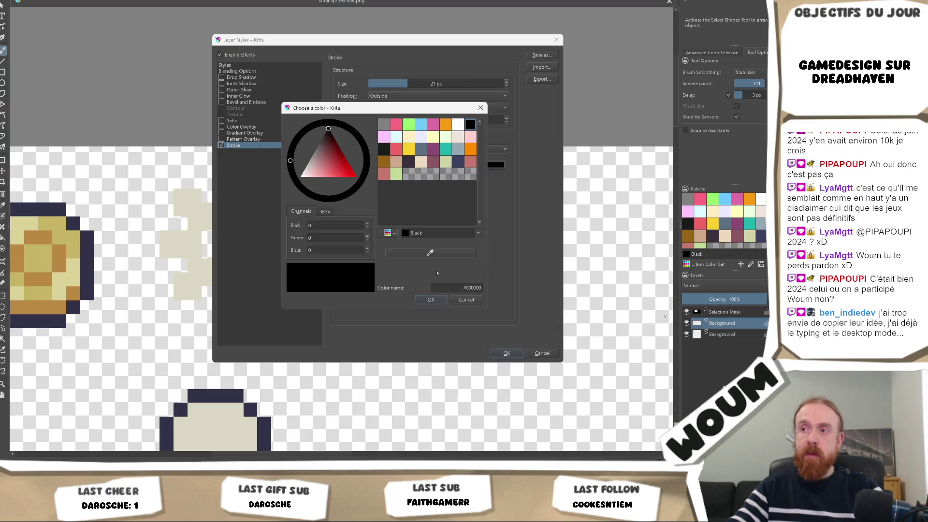
{"action": "left_click", "coordinate": [430, 252]}
{"action": "left_click", "coordinate": [51, 324]}
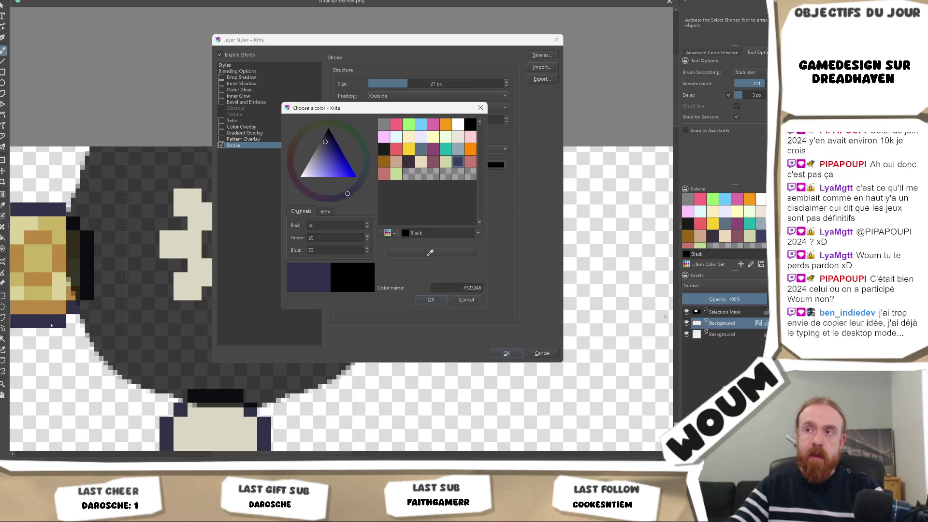
{"action": "left_click", "coordinate": [429, 300]}
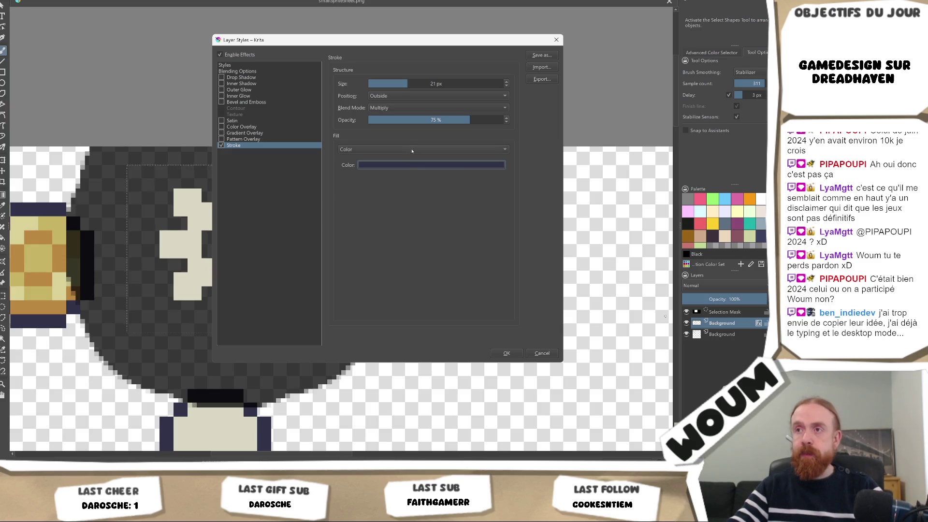
{"action": "left_click_drag", "start_coordinate": [481, 119], "coordinate": [545, 132]}
Try stroke sizes 5, 2 and 4 px to settle the outline thickness, then apply it.
{"action": "left_click", "coordinate": [448, 82]}
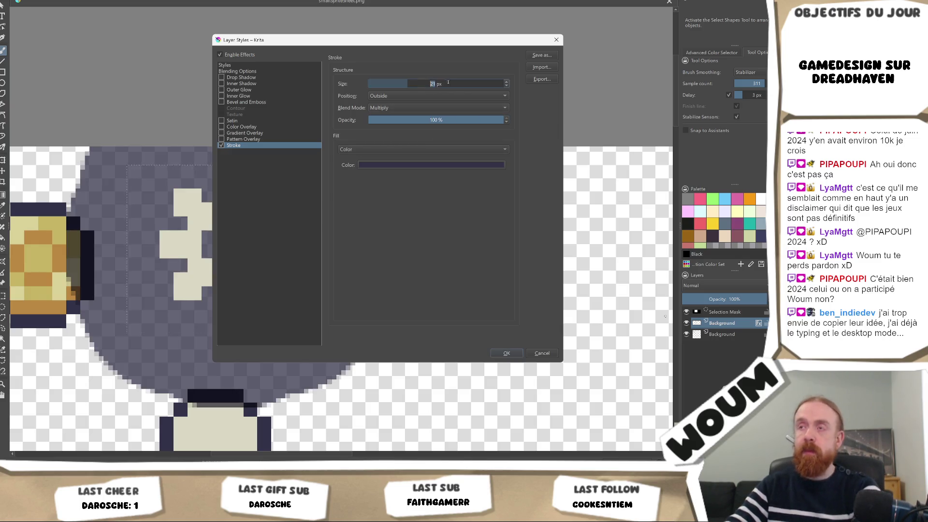
{"action": "type", "text": "5"}
{"action": "key", "text": "Return"}
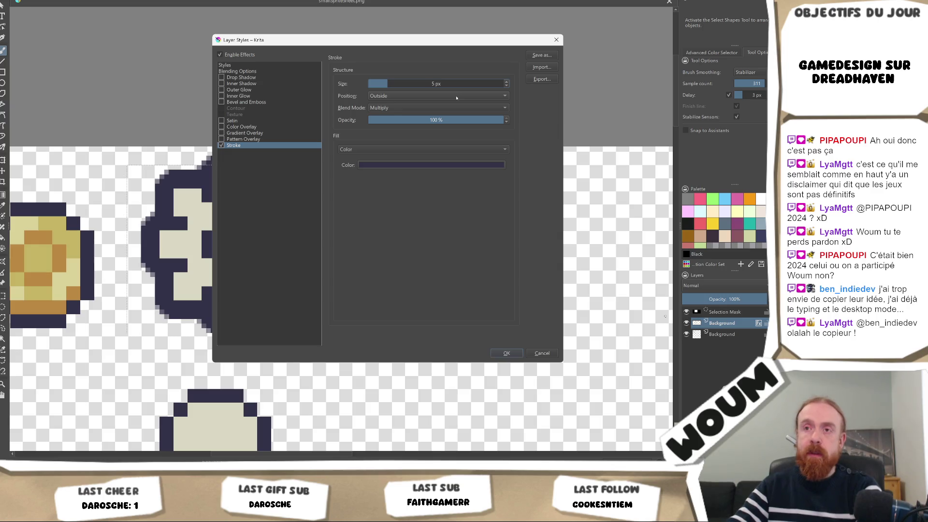
{"action": "left_click_drag", "start_coordinate": [400, 41], "coordinate": [538, 99]}
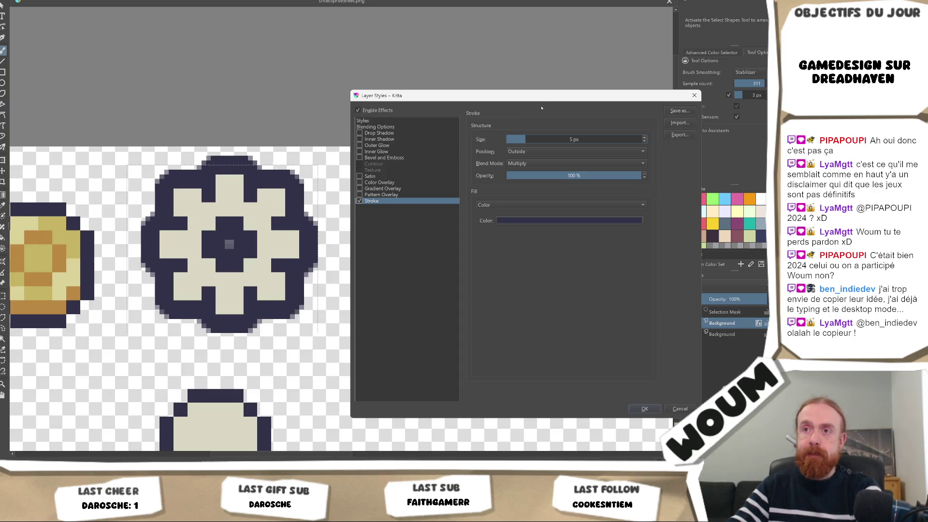
{"action": "left_click", "coordinate": [585, 140]}
{"action": "type", "text": "2"}
{"action": "key", "text": "Return"}
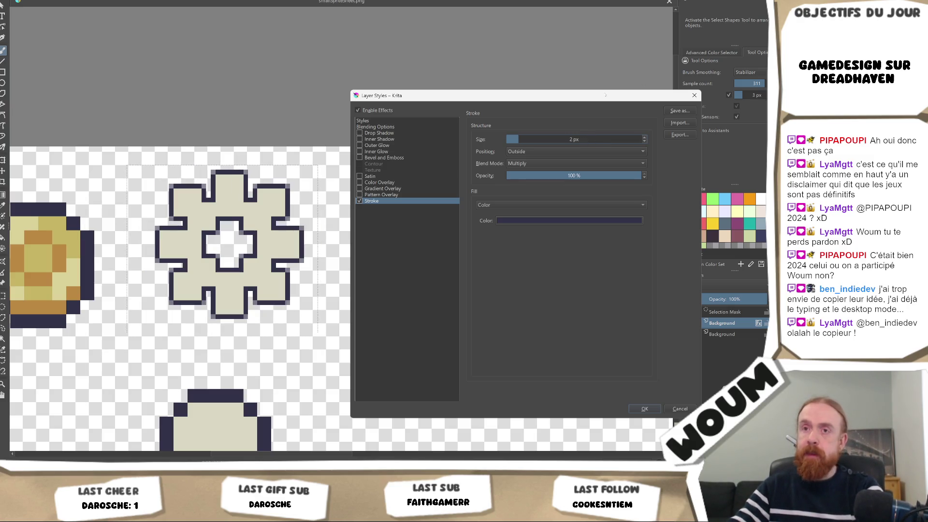
{"action": "left_click", "coordinate": [566, 138]}
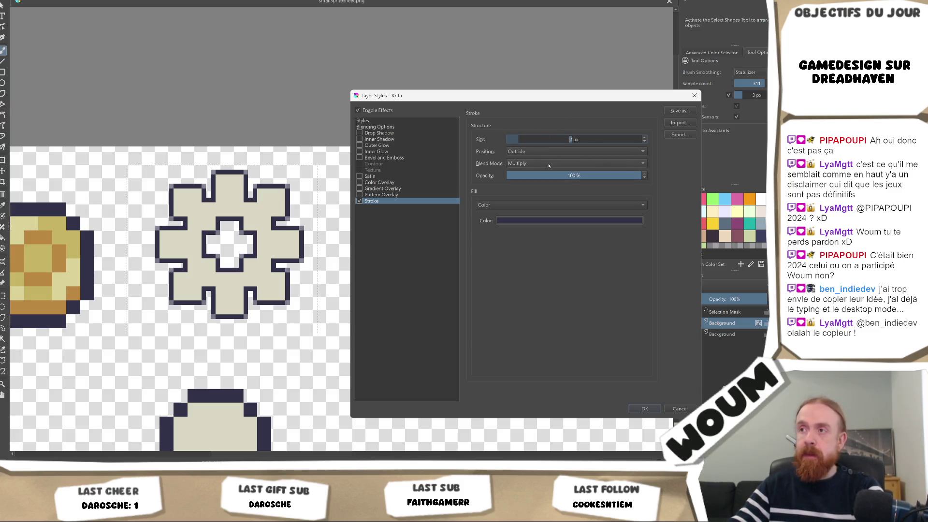
{"action": "type", "text": "4"}
{"action": "key", "text": "Return"}
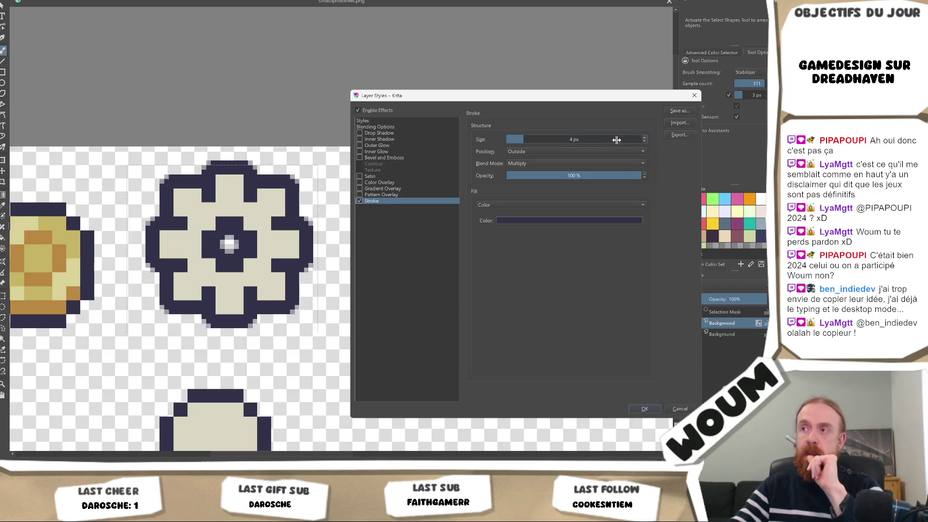
{"action": "scroll", "coordinate": [586, 140], "scroll_direction": "down", "scroll_amount": 1}
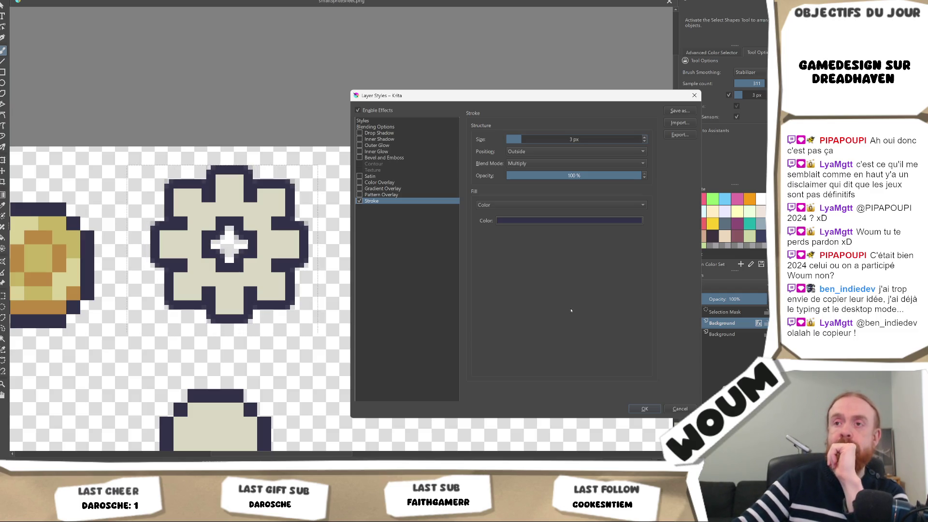
{"action": "left_click", "coordinate": [644, 408]}
{"action": "scroll", "coordinate": [455, 297], "scroll_direction": "down", "scroll_amount": 6}
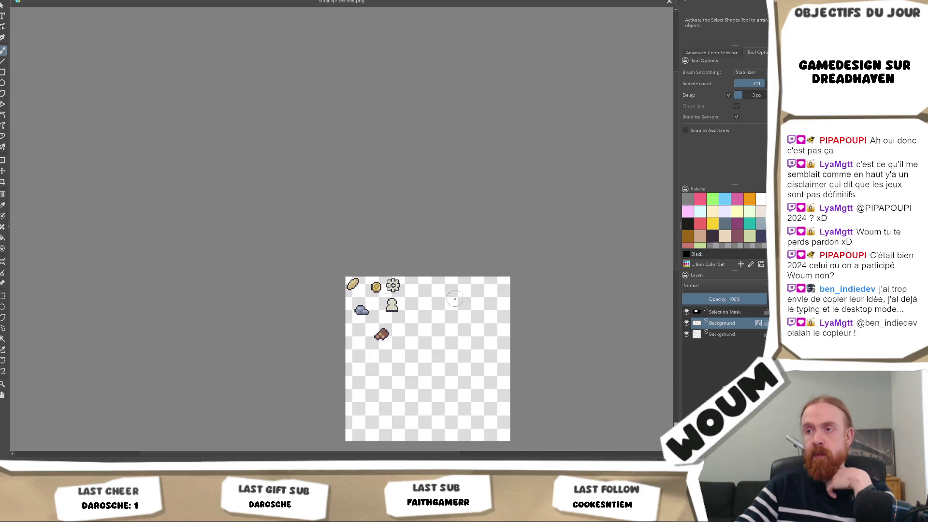
Save the outlined sprite sheet as a PNG, confirming export options, and return to Unity.
{"action": "scroll", "coordinate": [455, 299], "scroll_direction": "up", "scroll_amount": 3}
{"action": "scroll", "coordinate": [455, 298], "scroll_direction": "up", "scroll_amount": 1}
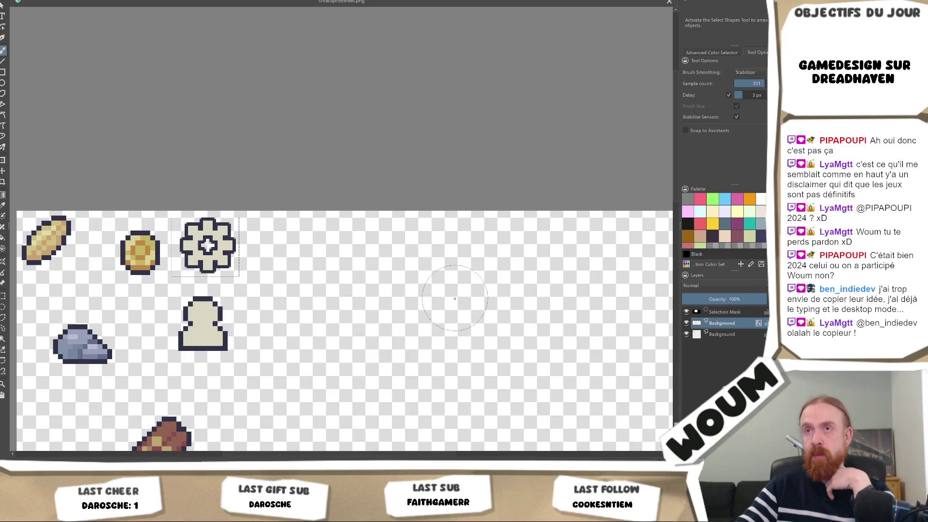
{"action": "scroll", "coordinate": [435, 306], "scroll_direction": "down", "scroll_amount": 6}
{"action": "scroll", "coordinate": [416, 315], "scroll_direction": "up", "scroll_amount": 4}
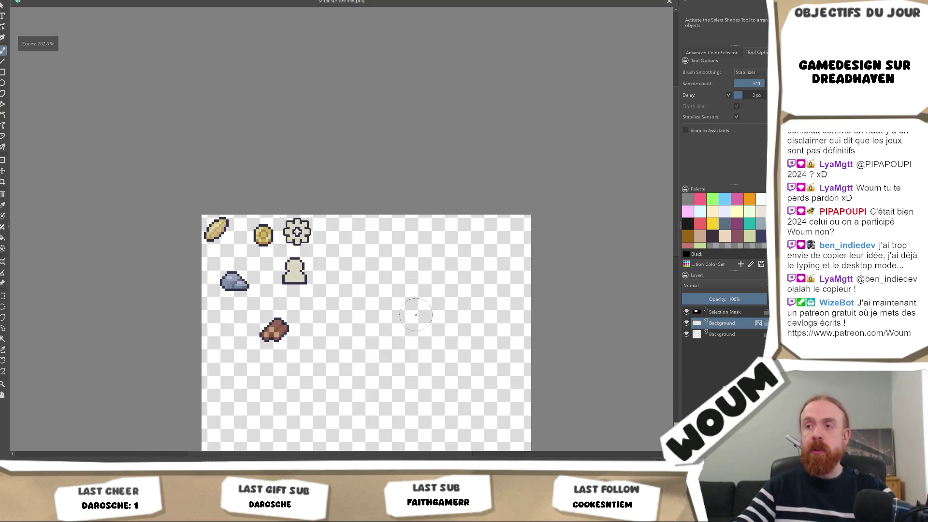
{"action": "key", "text": "ctrl+s"}
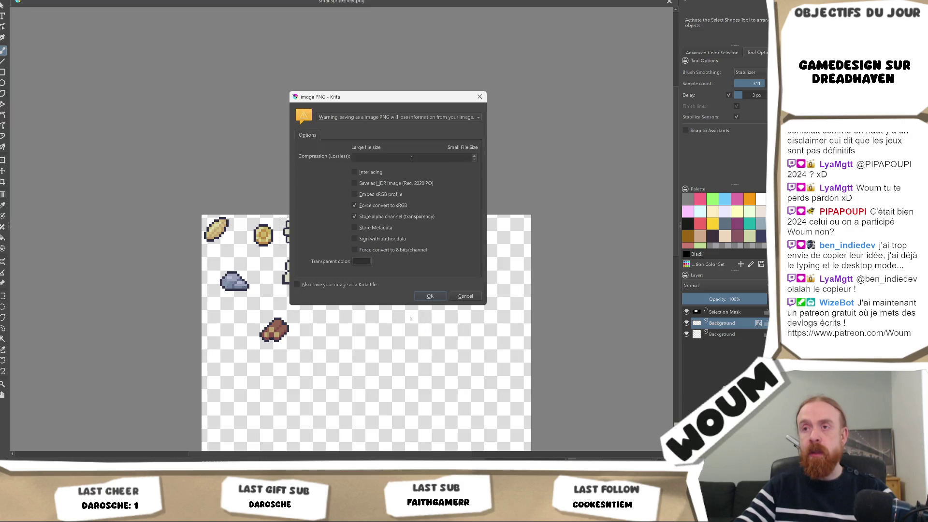
{"action": "key", "text": "Return"}
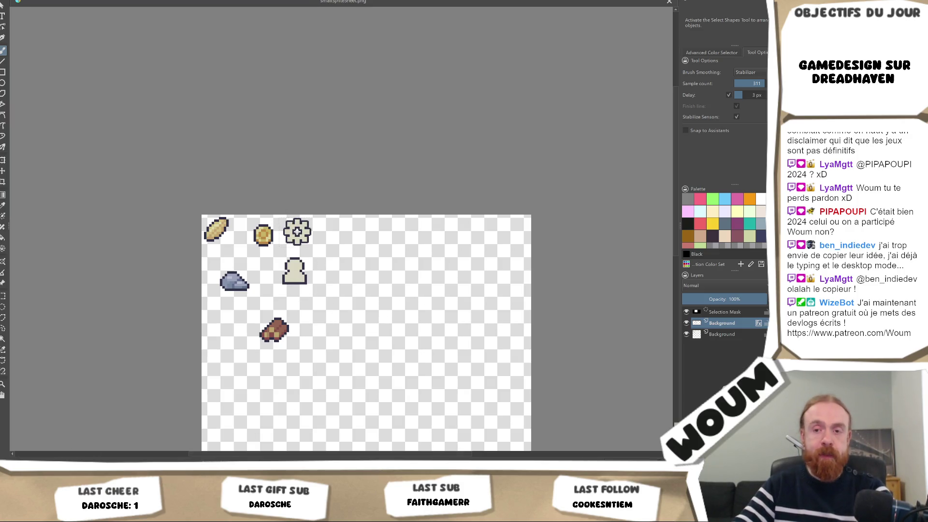
{"action": "key", "text": "alt+Tab"}
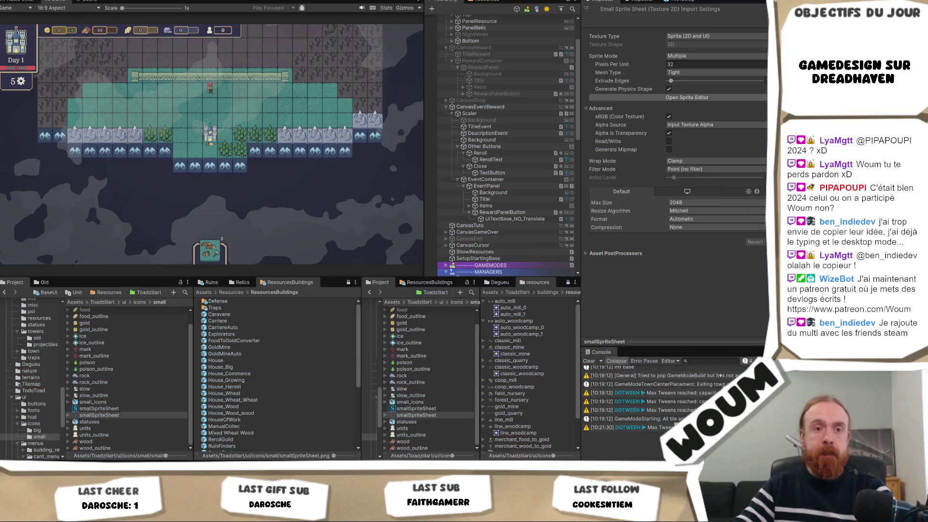
Stop the game, open smallSpriteSheet in the Sprite Editor and select the action sprite.
{"action": "key", "text": "ctrl+p"}
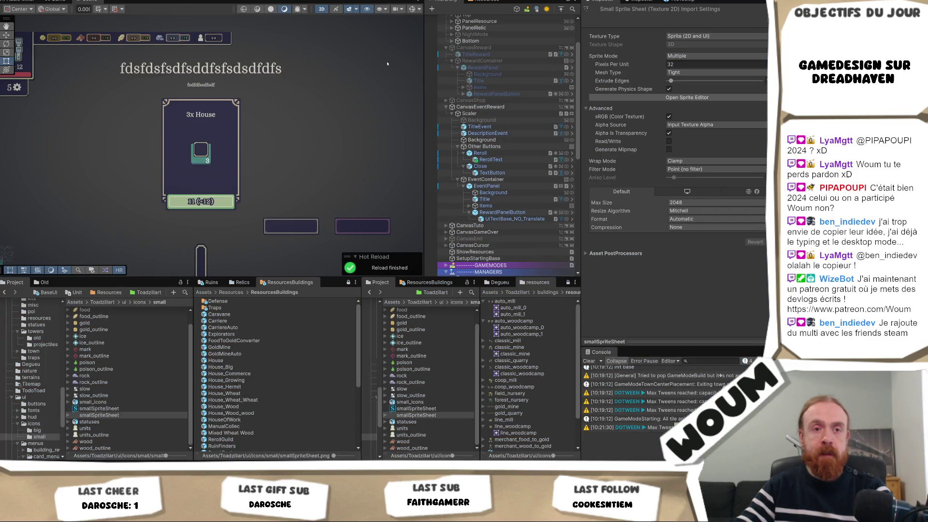
{"action": "left_click", "coordinate": [718, 98]}
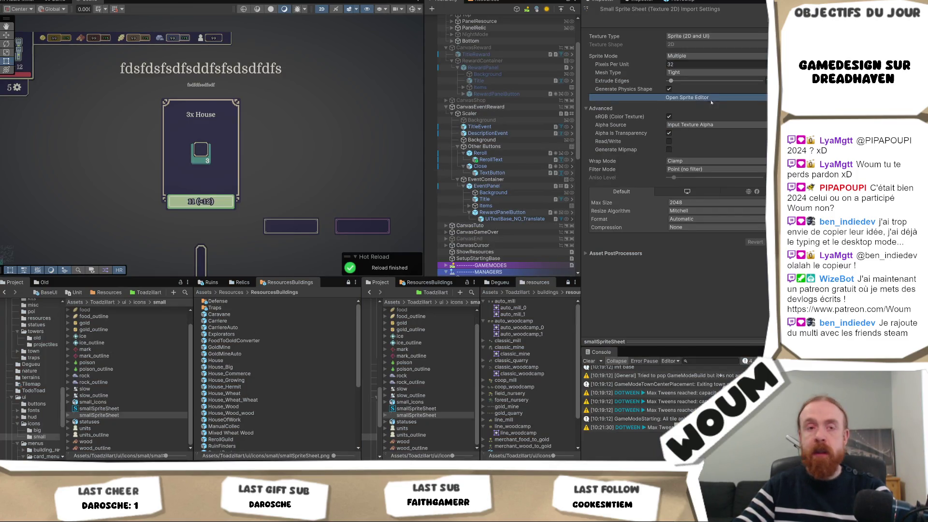
{"action": "left_click", "coordinate": [256, 106]}
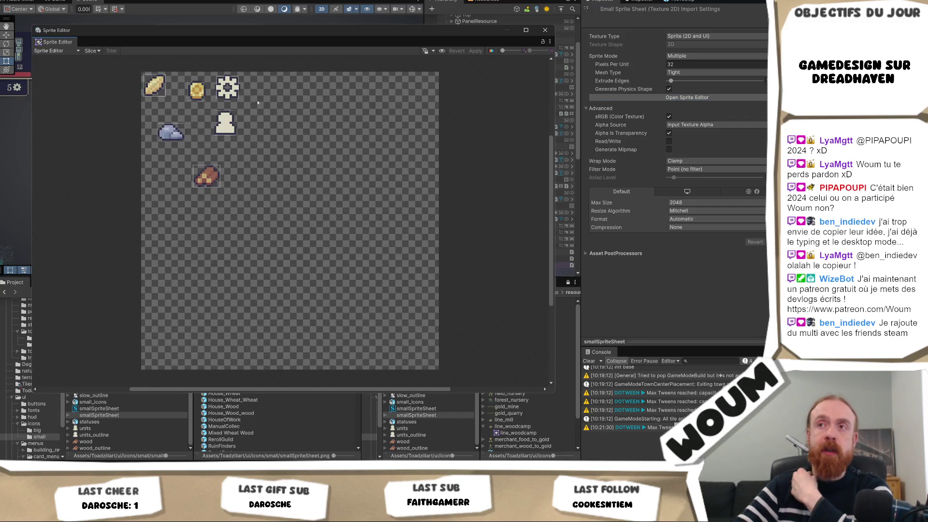
{"action": "scroll", "coordinate": [231, 89], "scroll_direction": "up", "scroll_amount": 2}
{"action": "left_click", "coordinate": [231, 89]}
Drag the action sprite's edges out to enclose the whole gear, apply, and close the Sprite Editor.
{"action": "scroll", "coordinate": [231, 90], "scroll_direction": "up", "scroll_amount": 5}
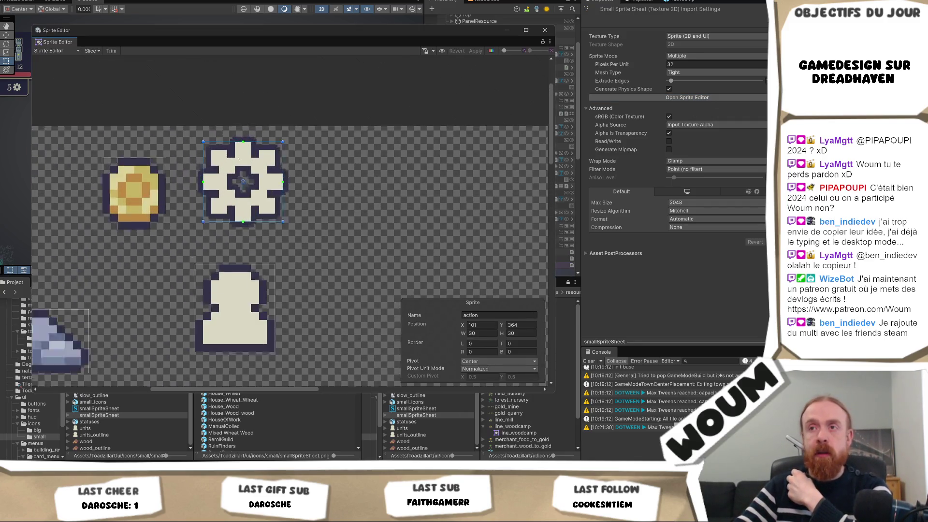
{"action": "scroll", "coordinate": [242, 134], "scroll_direction": "up", "scroll_amount": 2}
{"action": "left_click_drag", "start_coordinate": [242, 134], "coordinate": [247, 124]}
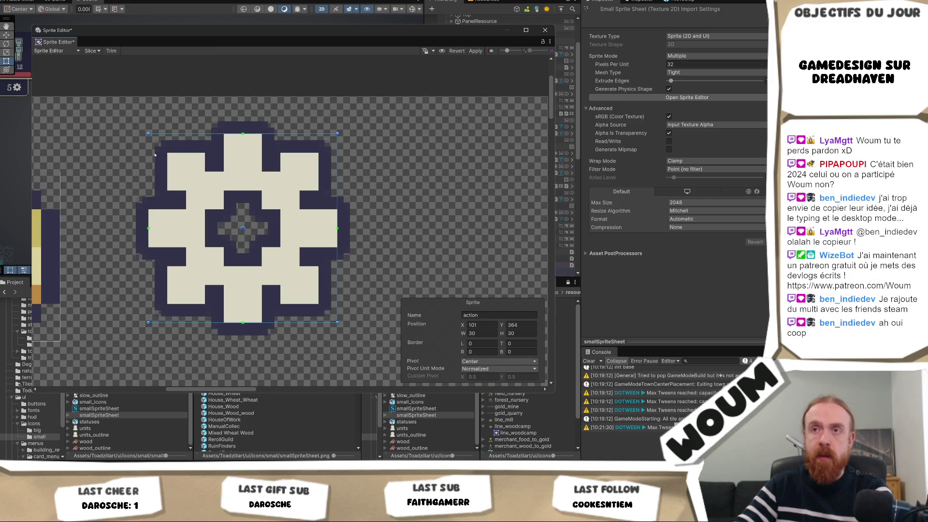
{"action": "left_click_drag", "start_coordinate": [144, 130], "coordinate": [137, 141]}
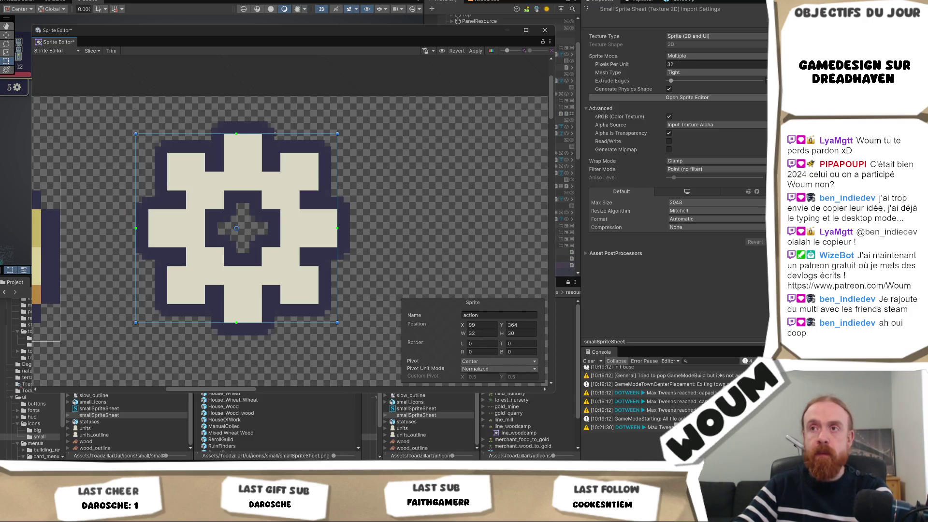
{"action": "left_click_drag", "start_coordinate": [275, 134], "coordinate": [278, 120]}
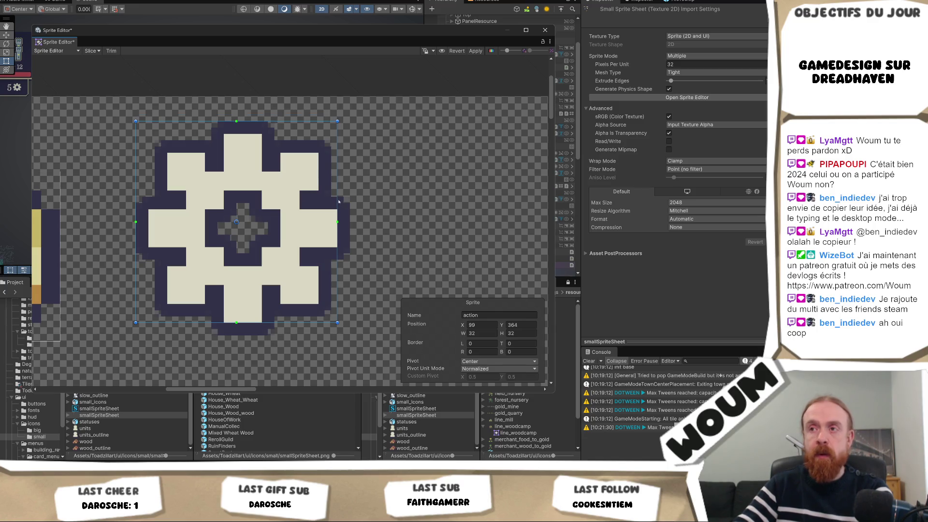
{"action": "left_click_drag", "start_coordinate": [343, 200], "coordinate": [353, 203]}
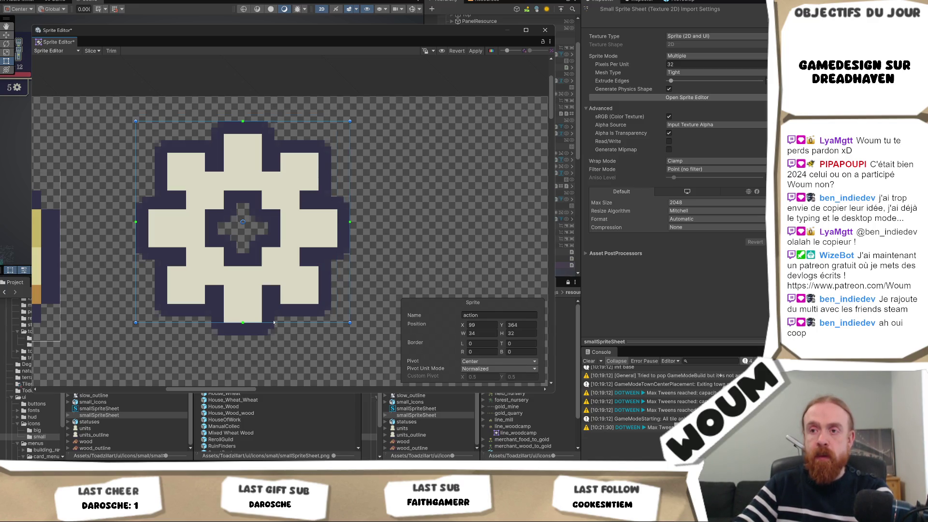
{"action": "left_click_drag", "start_coordinate": [273, 322], "coordinate": [272, 333]}
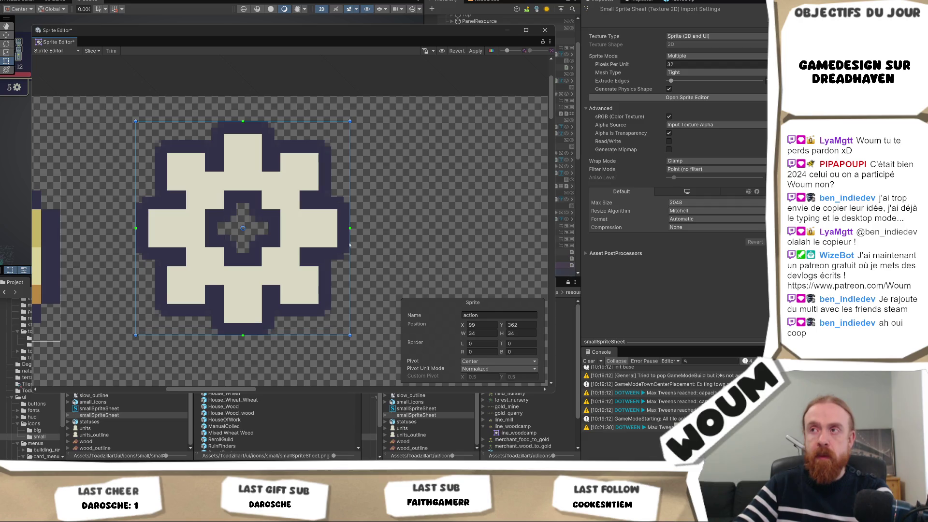
{"action": "left_click", "coordinate": [475, 50]}
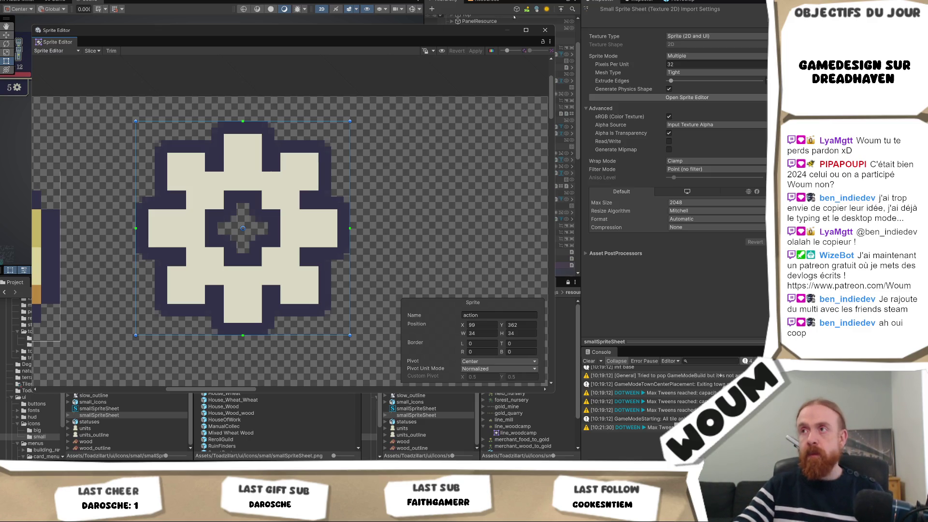
{"action": "left_click", "coordinate": [544, 30]}
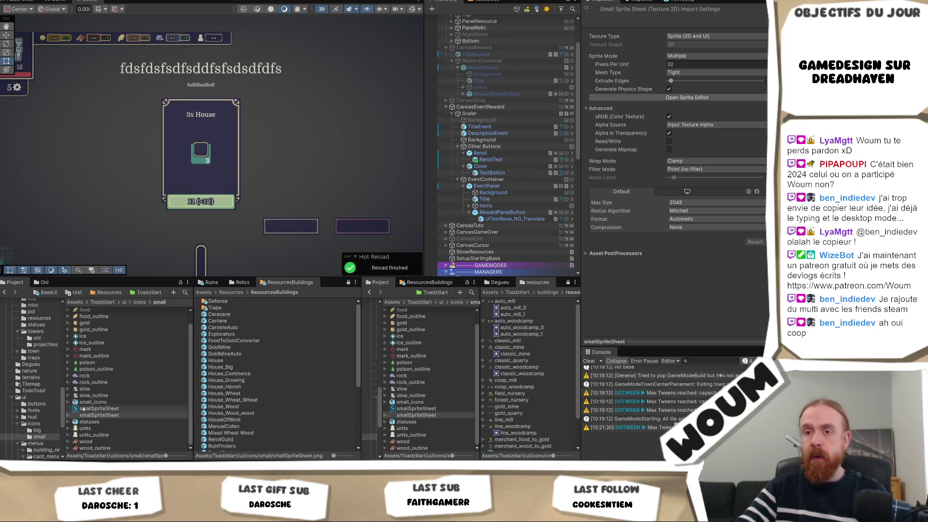
Inspect the smallSpriteSheet sprite asset's Character and Glyph tables for the action sprite.
{"action": "left_click", "coordinate": [97, 408]}
{"action": "left_click", "coordinate": [686, 163]}
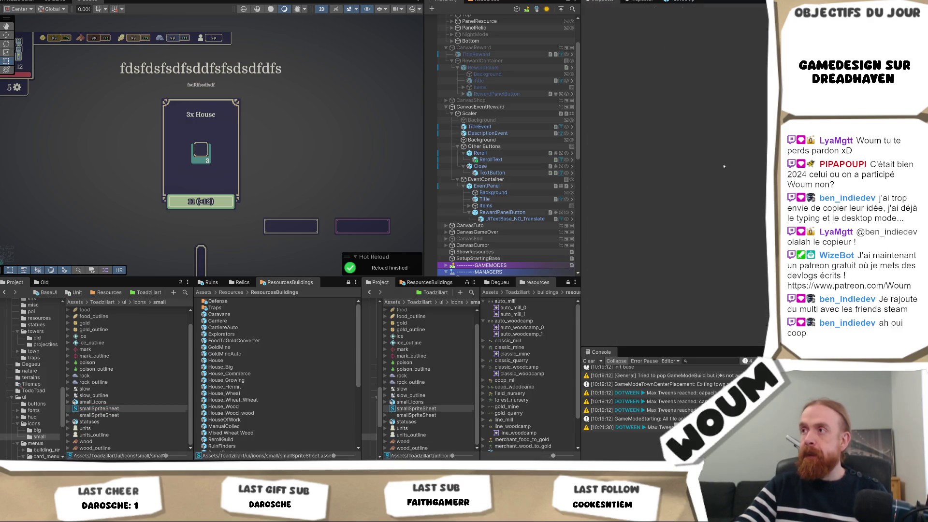
{"action": "scroll", "coordinate": [705, 246], "scroll_direction": "down", "scroll_amount": 3}
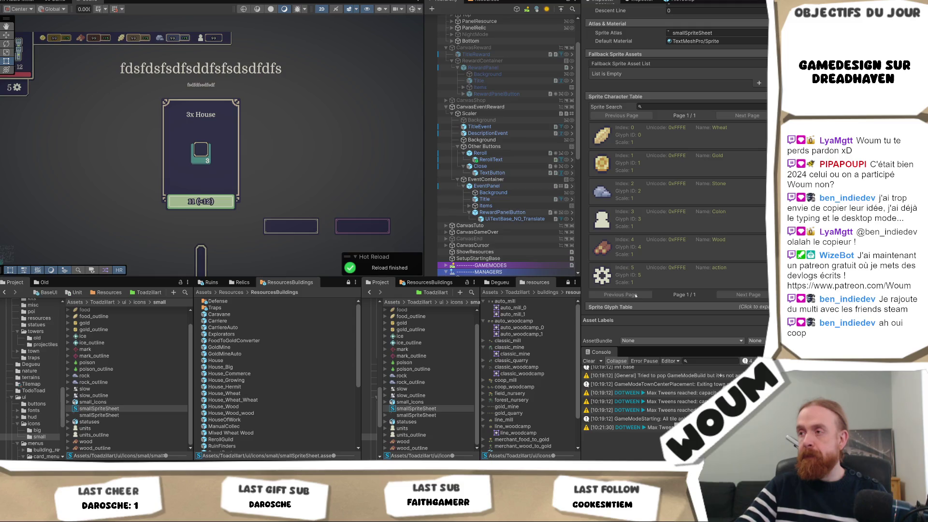
{"action": "left_click", "coordinate": [647, 307]}
{"action": "scroll", "coordinate": [662, 294], "scroll_direction": "down", "scroll_amount": 10}
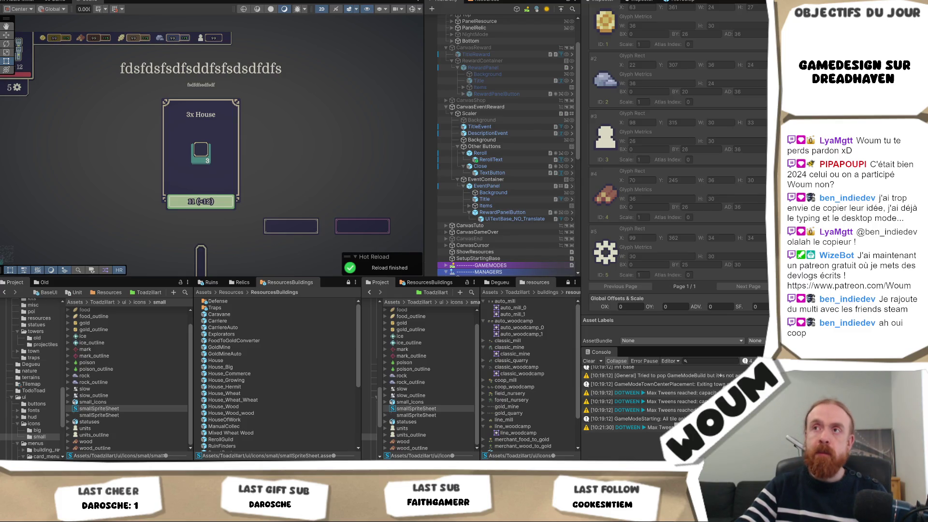
{"action": "scroll", "coordinate": [506, 156], "scroll_direction": "up", "scroll_amount": 3}
Deactivate CanvasEventReward and move TitleReward inside RewardContainer.
{"action": "left_click", "coordinate": [483, 156]}
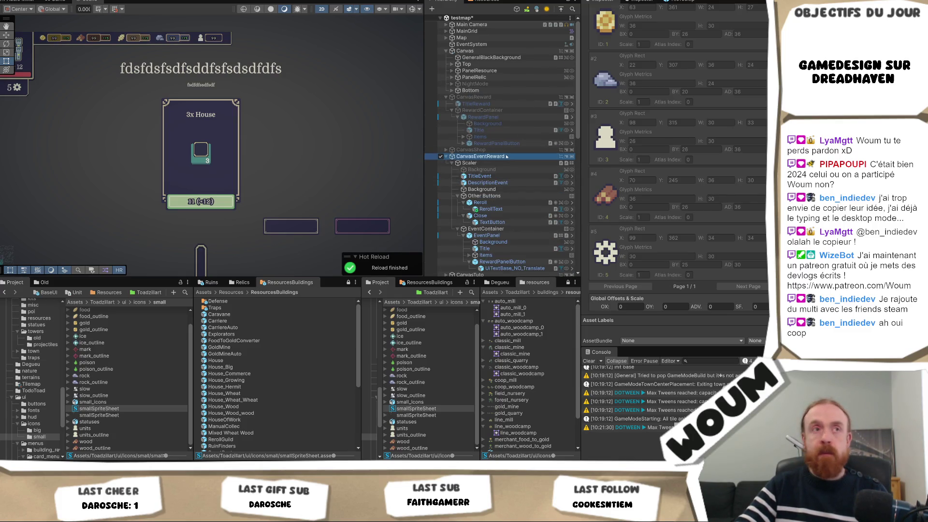
{"action": "scroll", "coordinate": [652, 57], "scroll_direction": "up", "scroll_amount": 1}
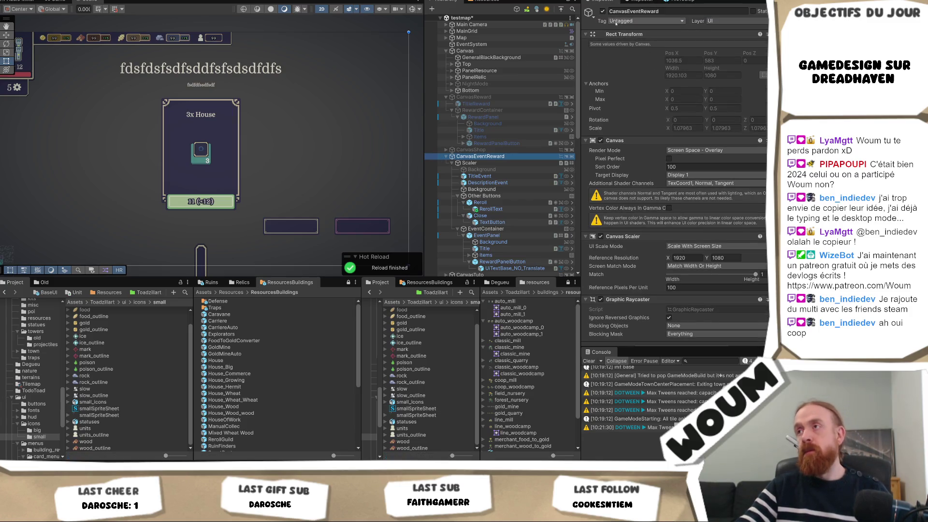
{"action": "left_click", "coordinate": [602, 11]}
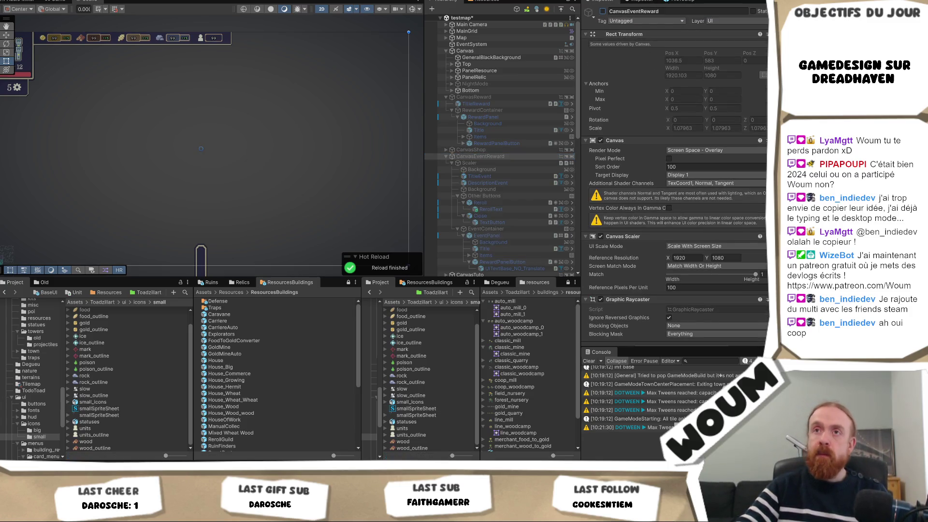
{"action": "left_click_drag", "start_coordinate": [476, 103], "coordinate": [482, 110]}
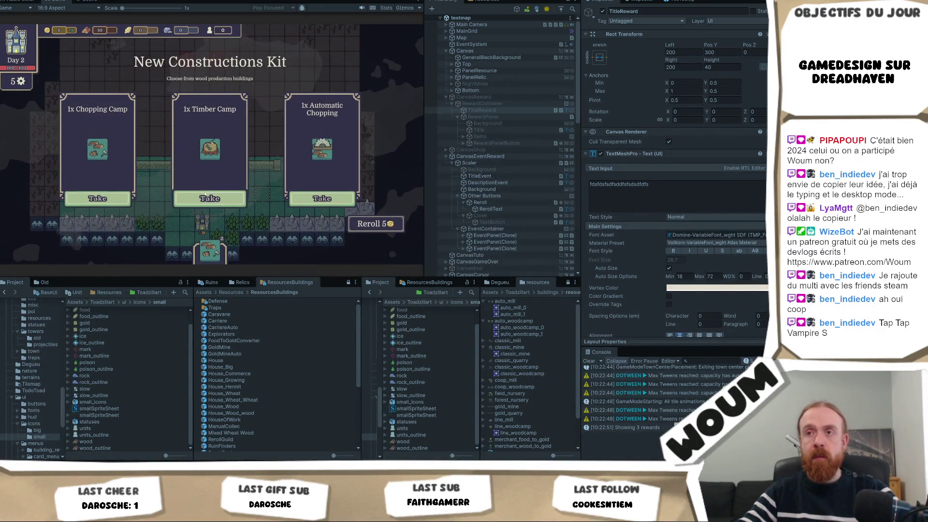
Take the Timber Camp reward and reveal five map tiles to end the day.
{"action": "left_click", "coordinate": [211, 198]}
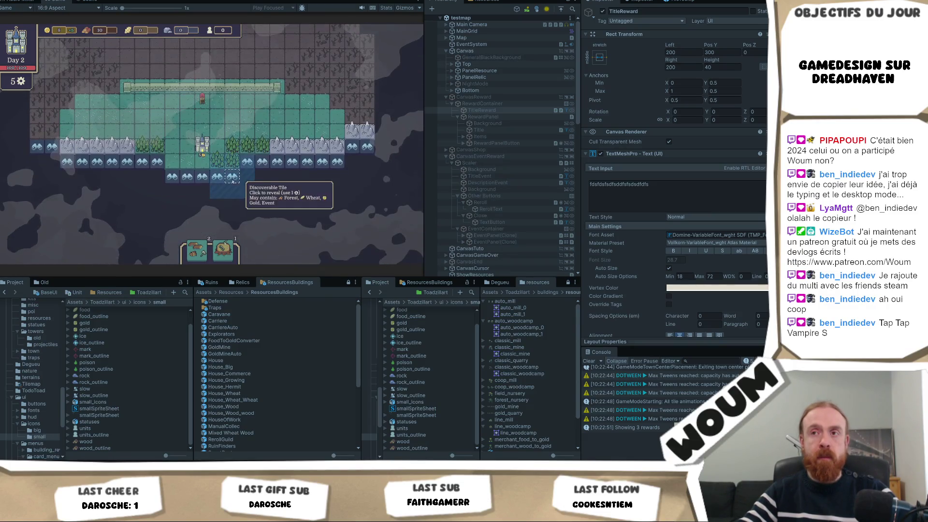
{"action": "left_click", "coordinate": [256, 196]}
{"action": "left_click", "coordinate": [277, 222]}
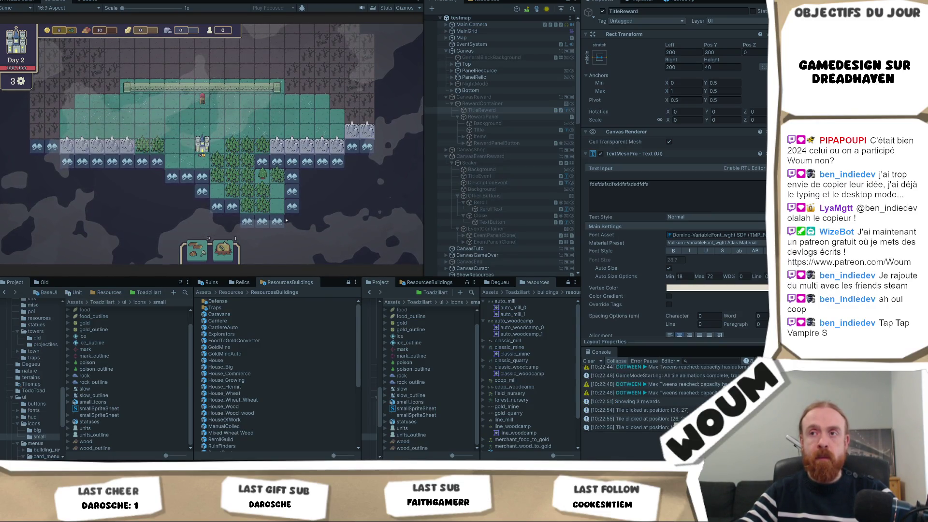
{"action": "left_click", "coordinate": [262, 221]}
{"action": "left_click", "coordinate": [292, 206]}
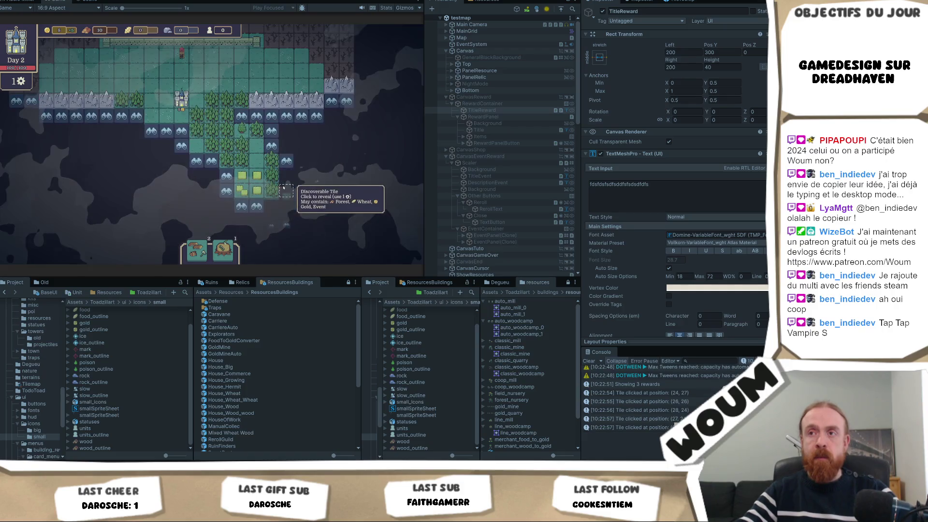
{"action": "left_click", "coordinate": [285, 189]}
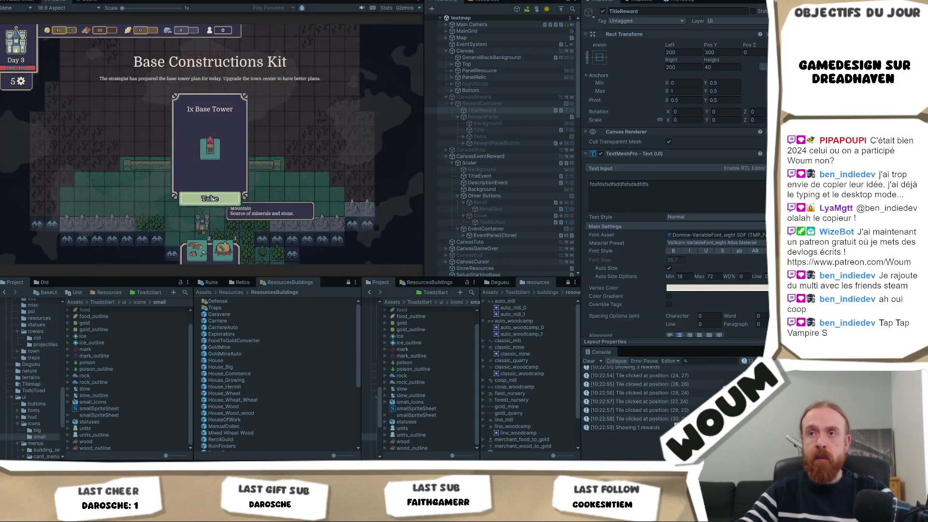
Take the Base Tower card, reveal tiles near the forest, and open the Gypsy Caravan event.
{"action": "left_click", "coordinate": [210, 187]}
{"action": "left_click", "coordinate": [317, 201]}
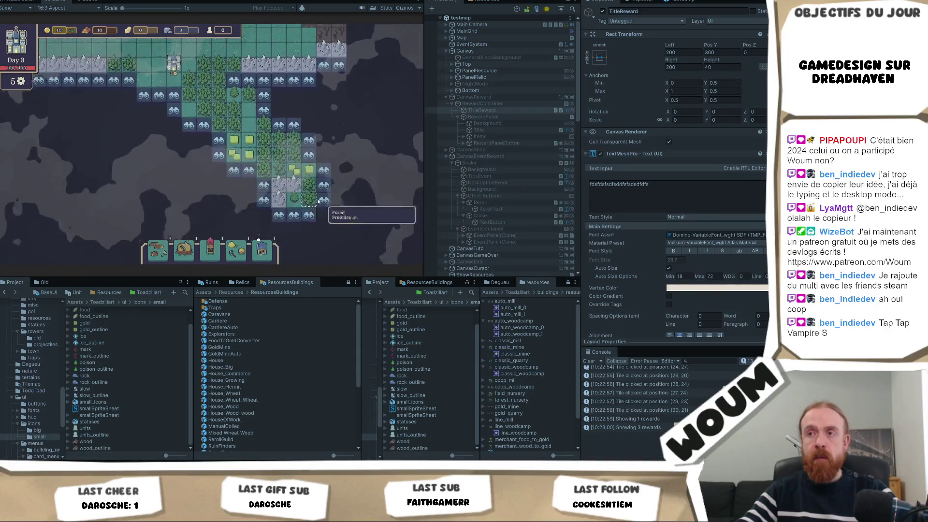
{"action": "left_click", "coordinate": [323, 182]}
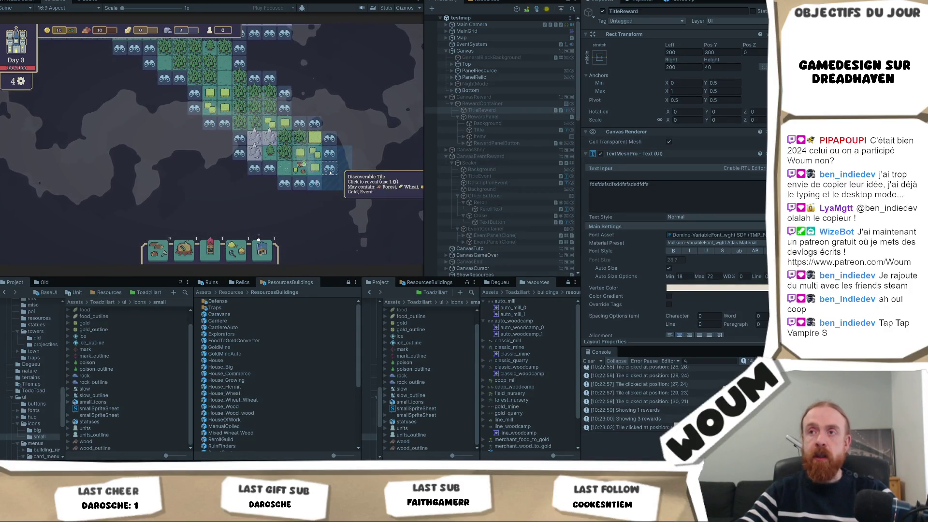
{"action": "left_click", "coordinate": [319, 188]}
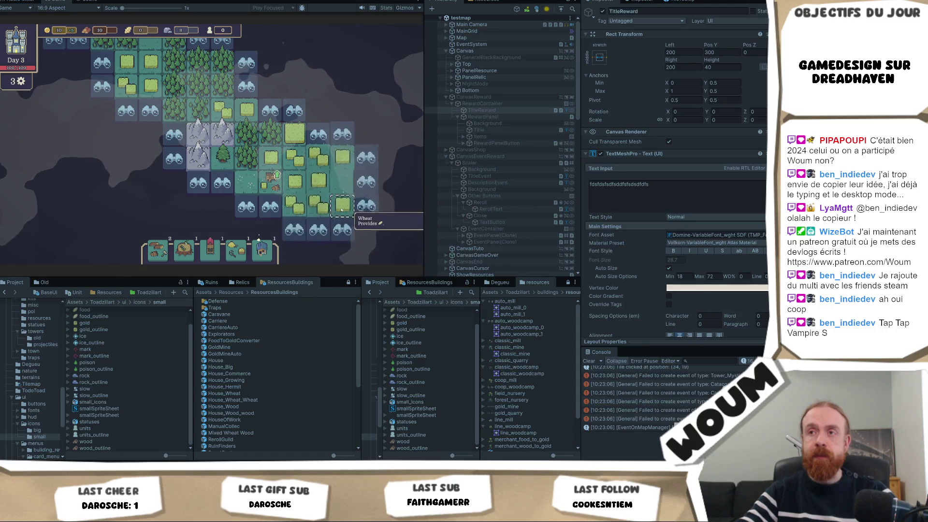
{"action": "left_click_drag", "start_coordinate": [319, 187], "coordinate": [306, 140]}
{"action": "left_click", "coordinate": [306, 140]}
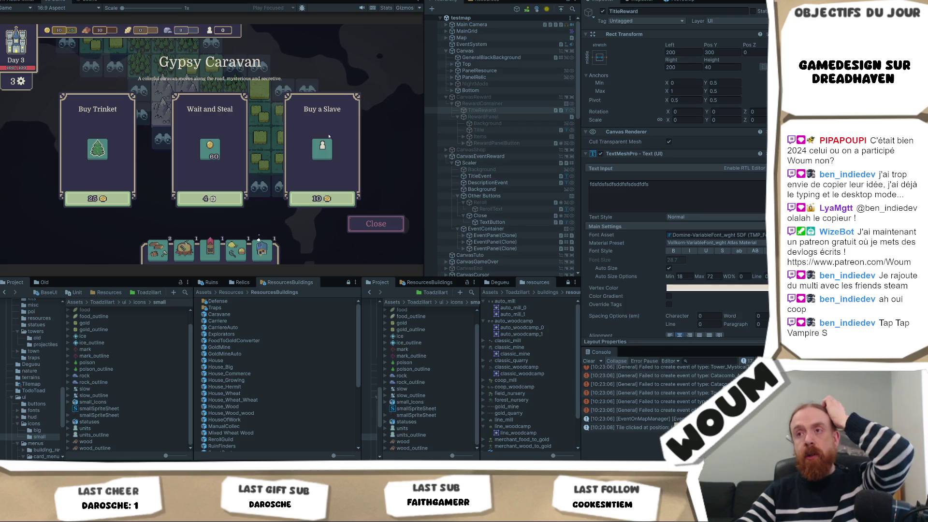
{"action": "mouse_move", "coordinate": [324, 142]}
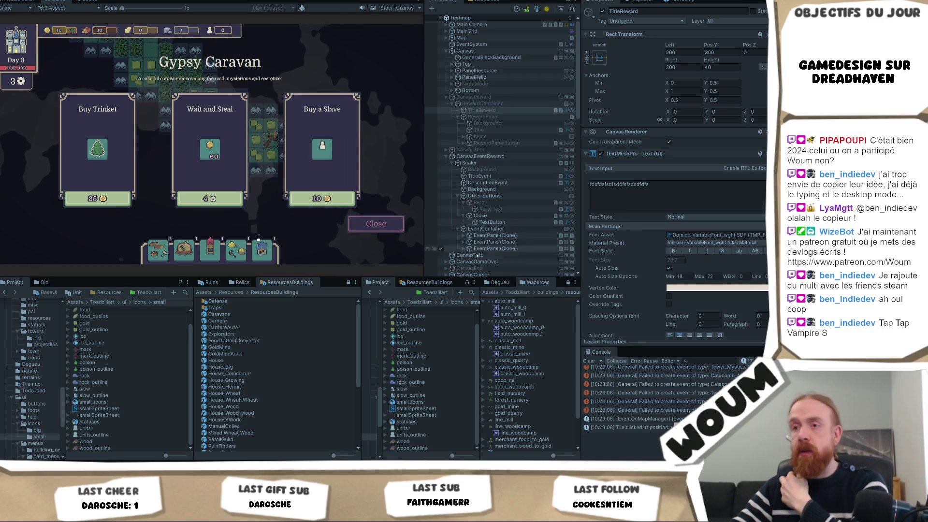
Open the smallSpriteSheet texture in the Sprite Editor, stop the game, and select the gold sprite.
{"action": "left_click", "coordinate": [107, 409]}
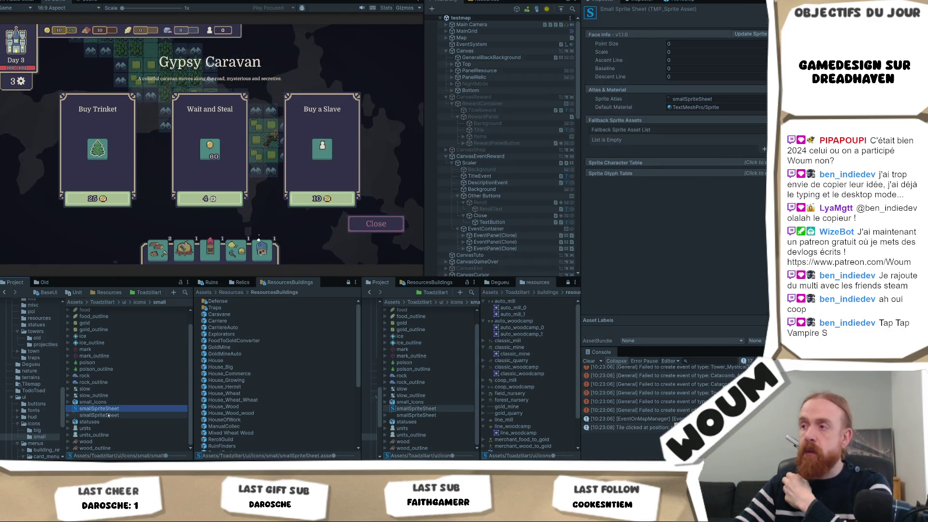
{"action": "left_click", "coordinate": [108, 421]}
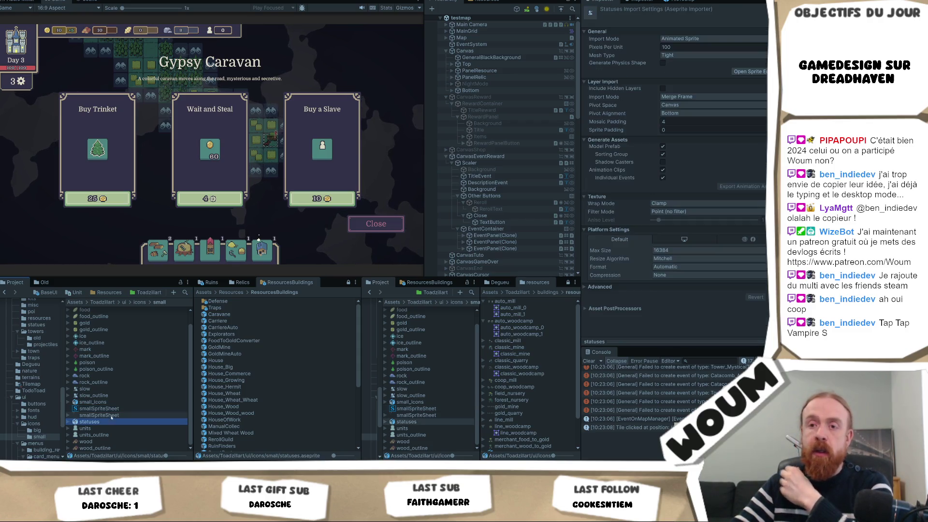
{"action": "left_click", "coordinate": [109, 415]}
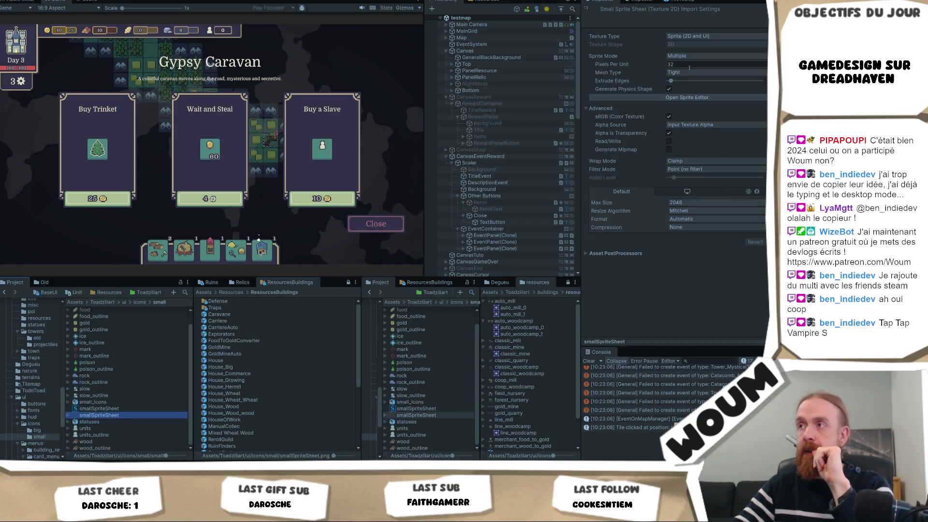
{"action": "left_click", "coordinate": [677, 98]}
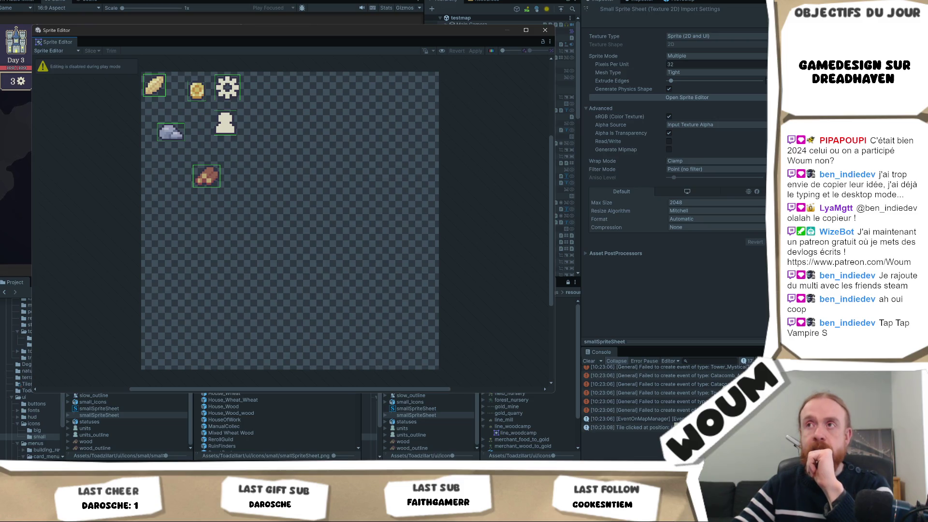
{"action": "key", "text": "ctrl+p"}
{"action": "left_click", "coordinate": [197, 90]}
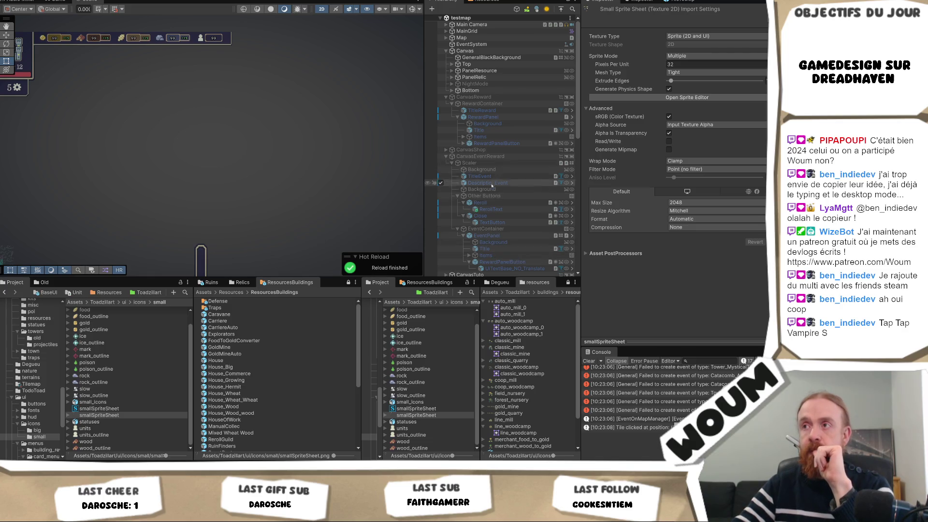
Expand the smallSpriteSheet asset's character and glyph lists and set glyph #0 width to 30.
{"action": "scroll", "coordinate": [492, 186], "scroll_direction": "down", "scroll_amount": 6}
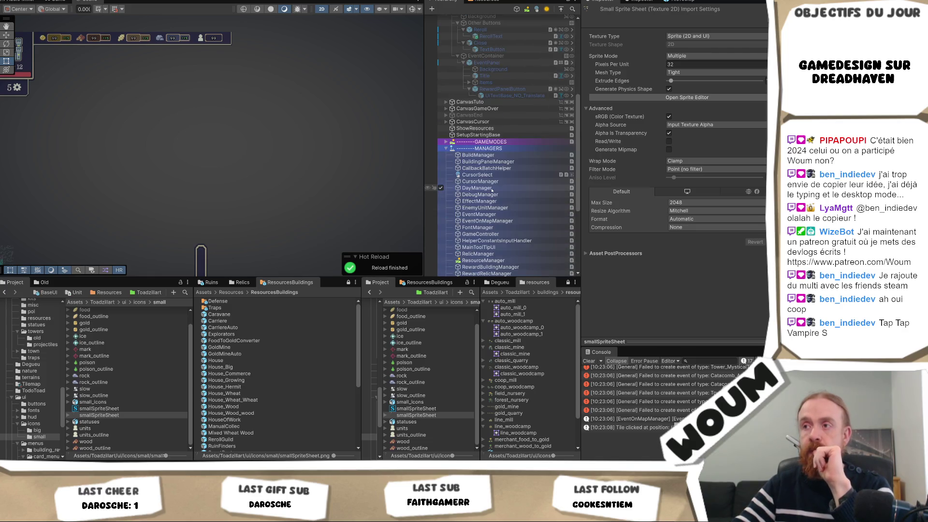
{"action": "left_click", "coordinate": [104, 409]}
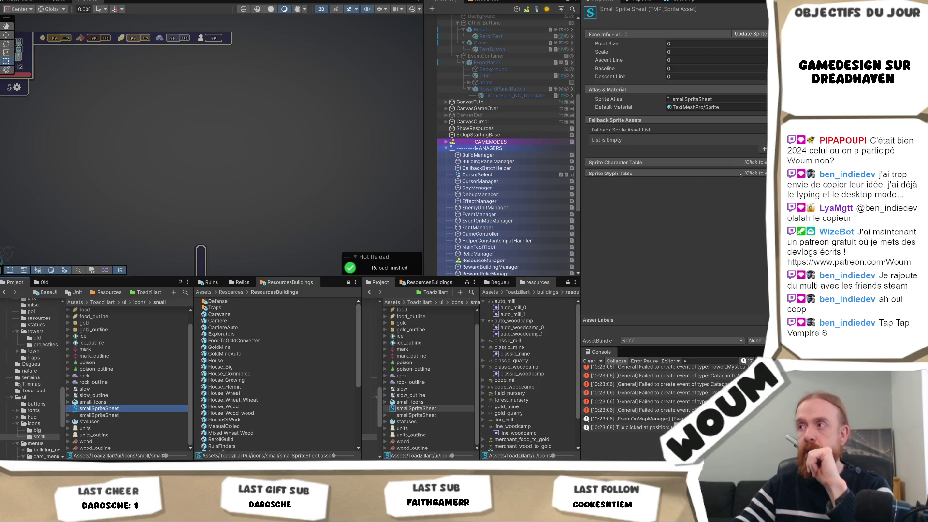
{"action": "left_click", "coordinate": [724, 162]}
{"action": "scroll", "coordinate": [752, 232], "scroll_direction": "down", "scroll_amount": 2}
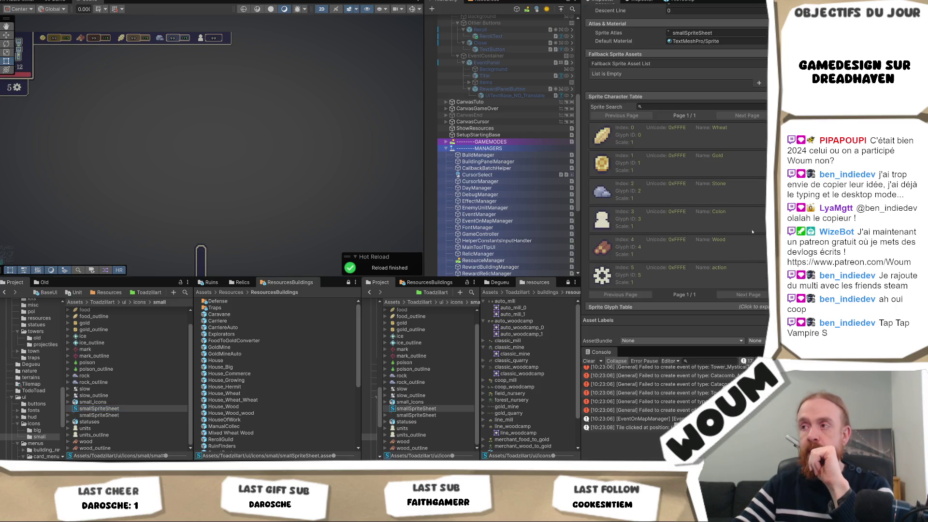
{"action": "left_click", "coordinate": [661, 307]}
{"action": "scroll", "coordinate": [664, 299], "scroll_direction": "down", "scroll_amount": 4}
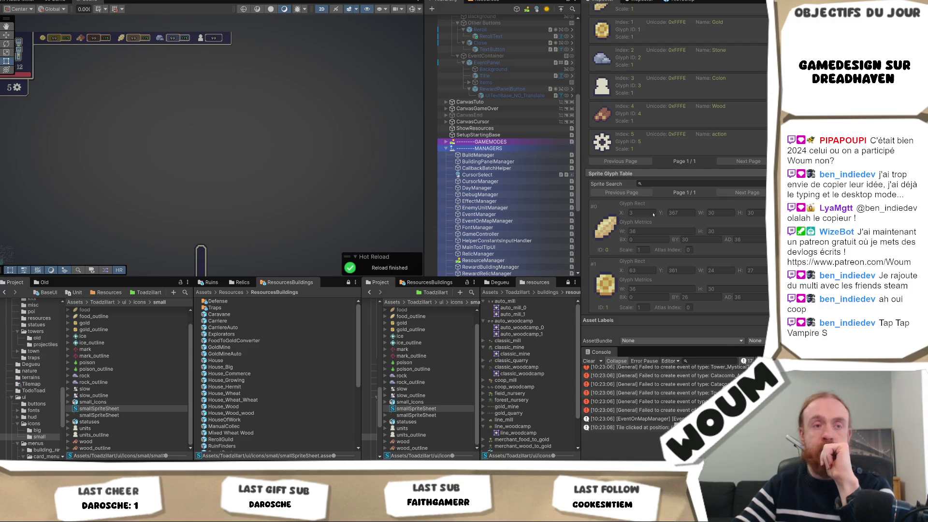
{"action": "left_click", "coordinate": [662, 231]}
{"action": "type", "text": "30"}
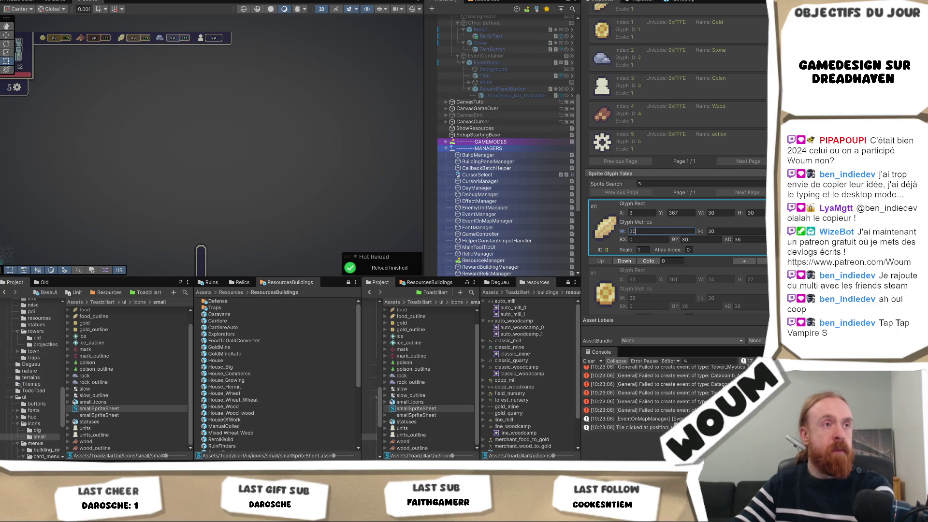
{"action": "key", "text": "Return"}
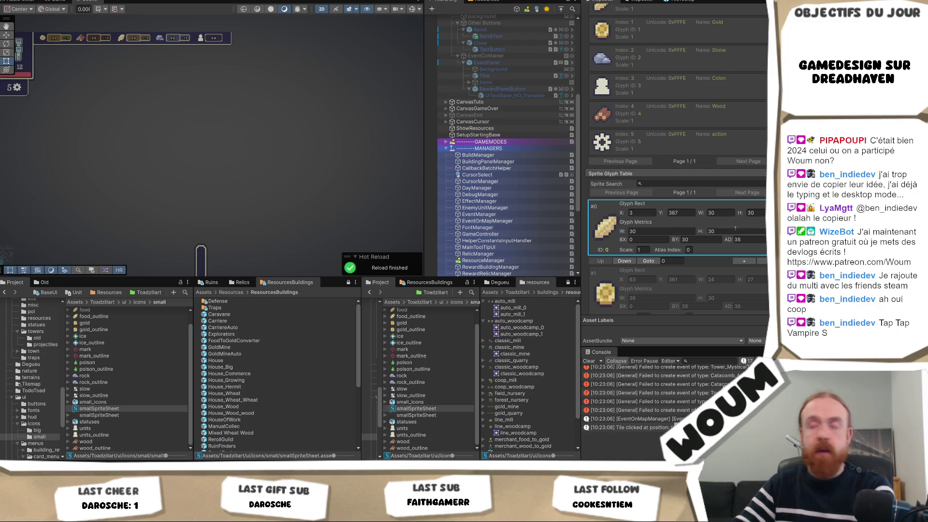
Set glyph #1 metrics to width 24 and height 27.
{"action": "scroll", "coordinate": [675, 241], "scroll_direction": "down", "scroll_amount": 5}
{"action": "left_click", "coordinate": [653, 185]}
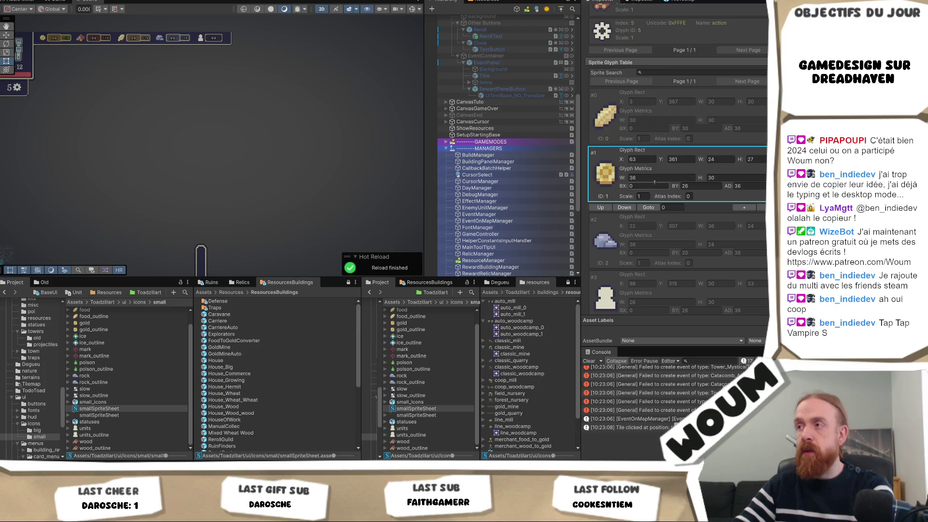
{"action": "type", "text": "24"}
{"action": "left_click", "coordinate": [752, 180]}
{"action": "type", "text": "27"}
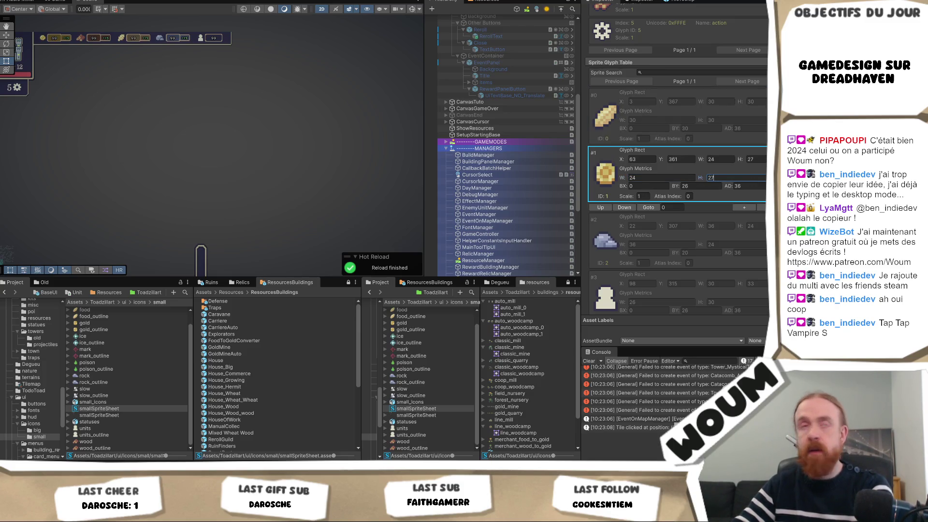
{"action": "key", "text": "Return"}
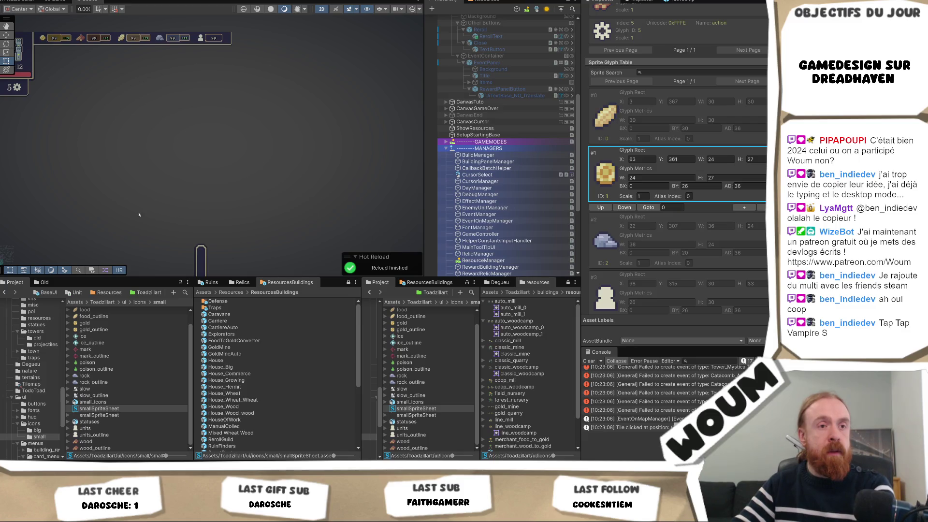
Set the gear glyph's metrics to 34×34.
{"action": "scroll", "coordinate": [674, 226], "scroll_direction": "down", "scroll_amount": 6}
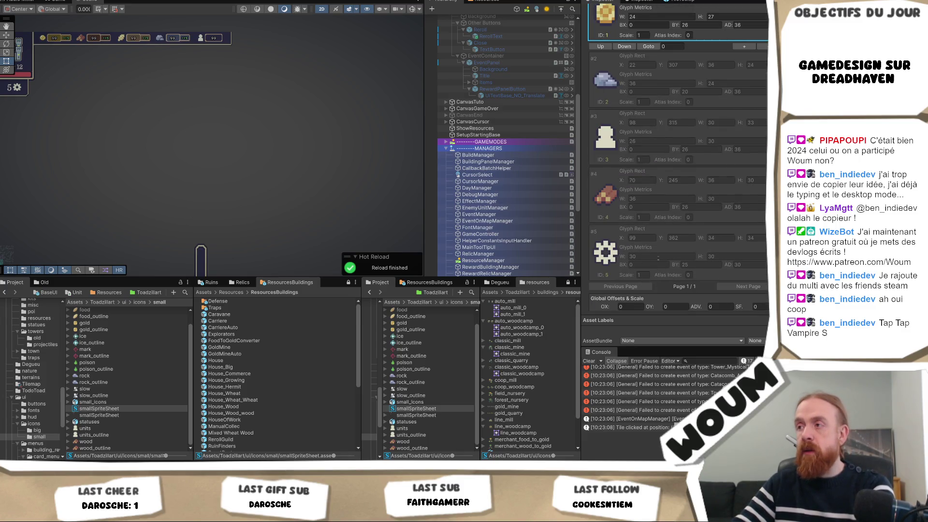
{"action": "left_click", "coordinate": [657, 256]}
{"action": "type", "text": "34"}
{"action": "key", "text": "Tab"}
{"action": "type", "text": "34"}
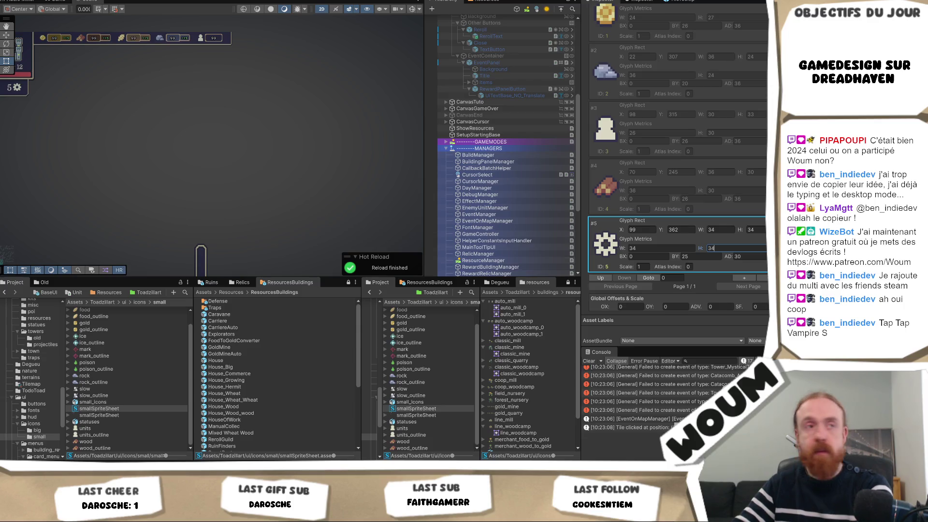
{"action": "key", "text": "Return"}
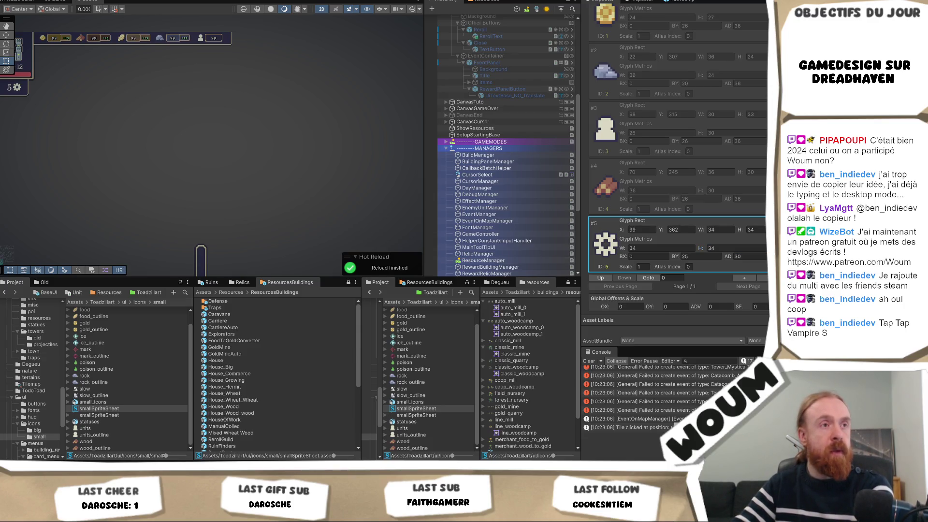
Set glyph #3 metrics to width 30 and height 33.
{"action": "left_click", "coordinate": [657, 133]}
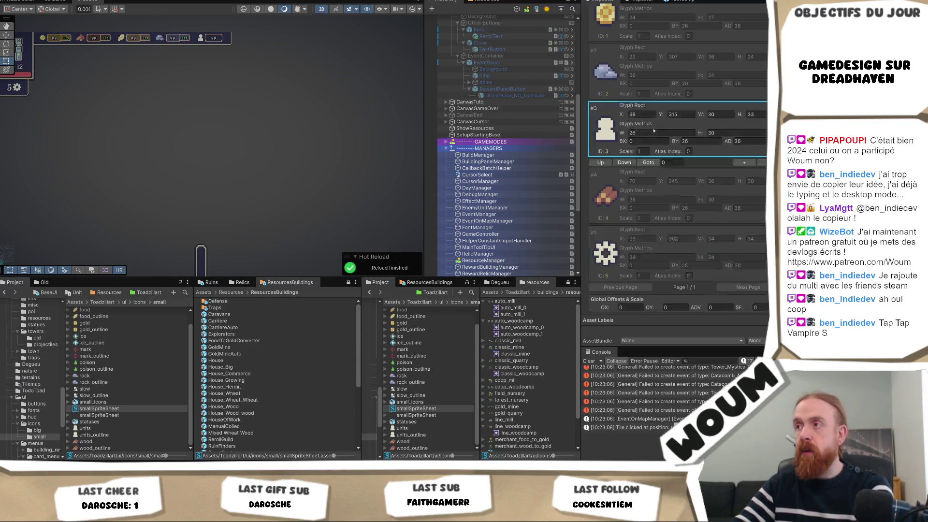
{"action": "type", "text": "30"}
{"action": "key", "text": "Tab"}
{"action": "type", "text": "33"}
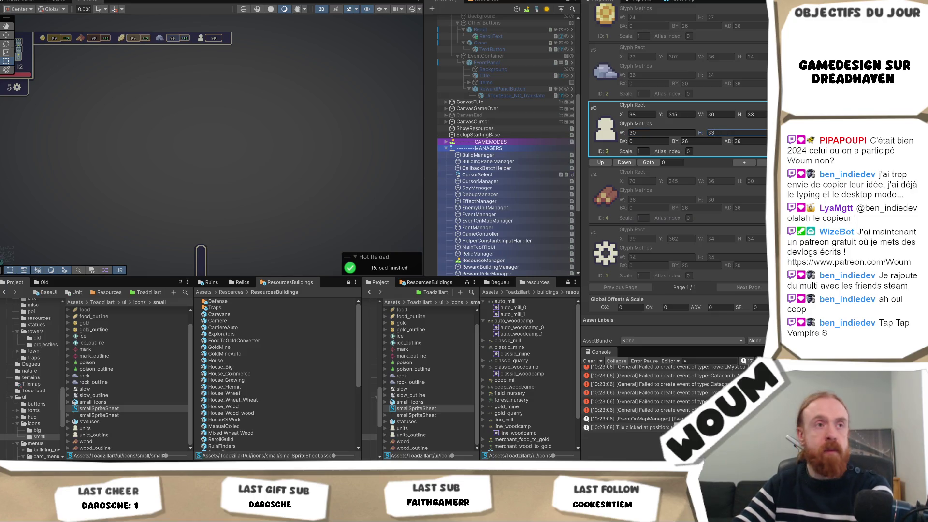
{"action": "key", "text": "Return"}
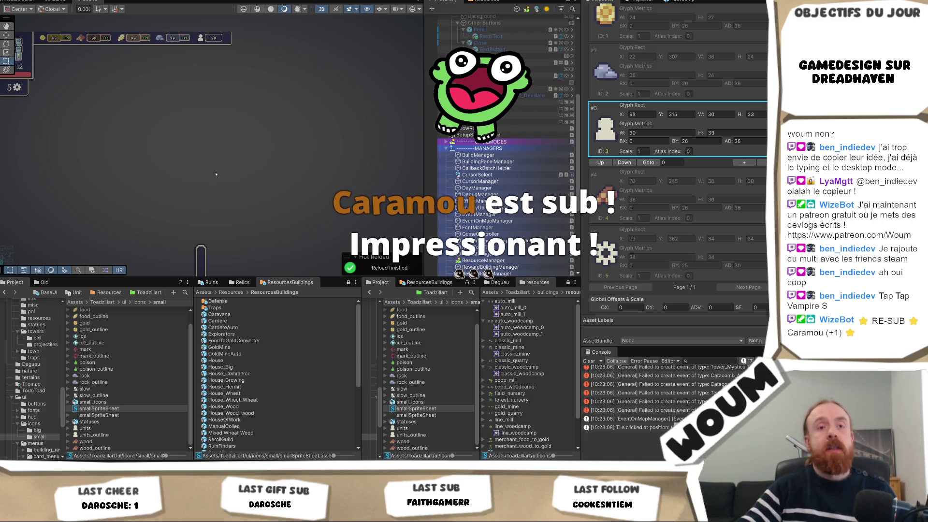
Deselect the sprite sheet so the Inspector is cleared.
{"action": "left_click", "coordinate": [319, 145]}
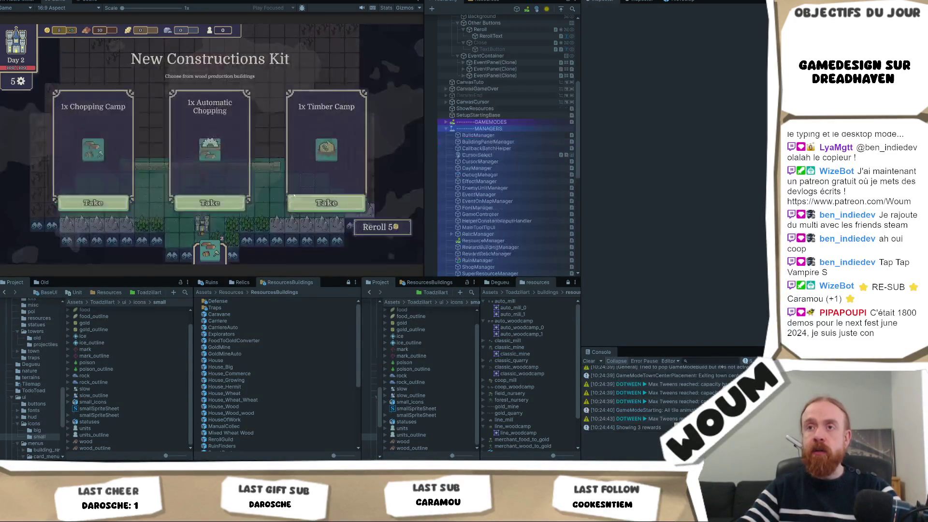
Take the Automatic Chopping reward and reveal fog tiles toward the wall.
{"action": "left_click", "coordinate": [203, 199]}
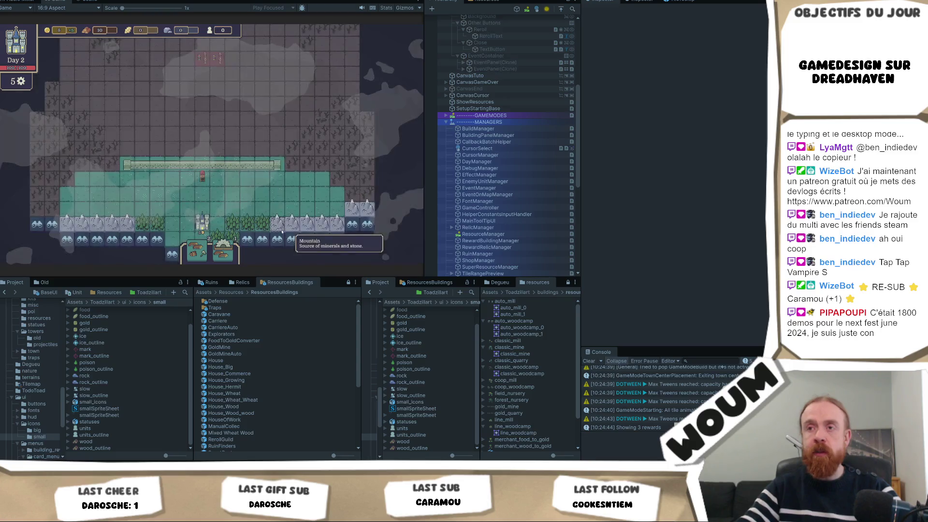
{"action": "left_click", "coordinate": [222, 188]}
{"action": "left_click", "coordinate": [222, 217]}
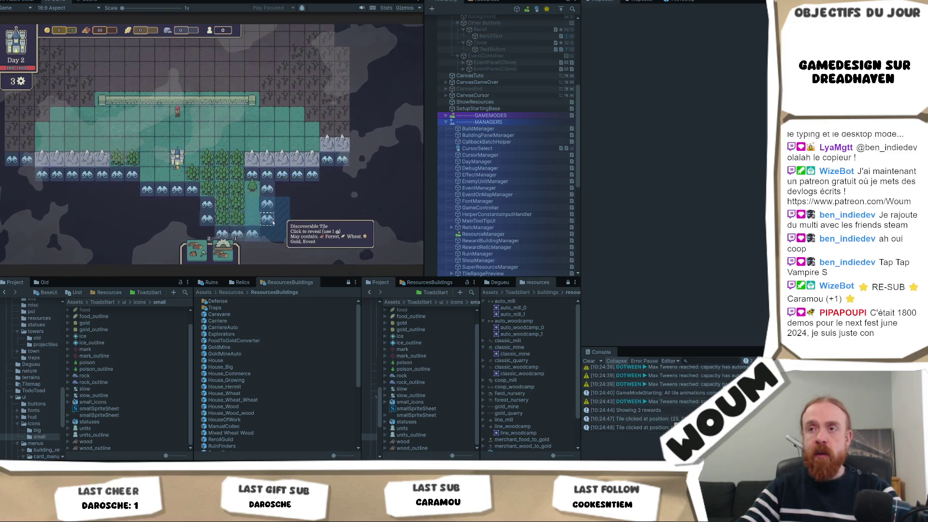
{"action": "left_click", "coordinate": [251, 235]}
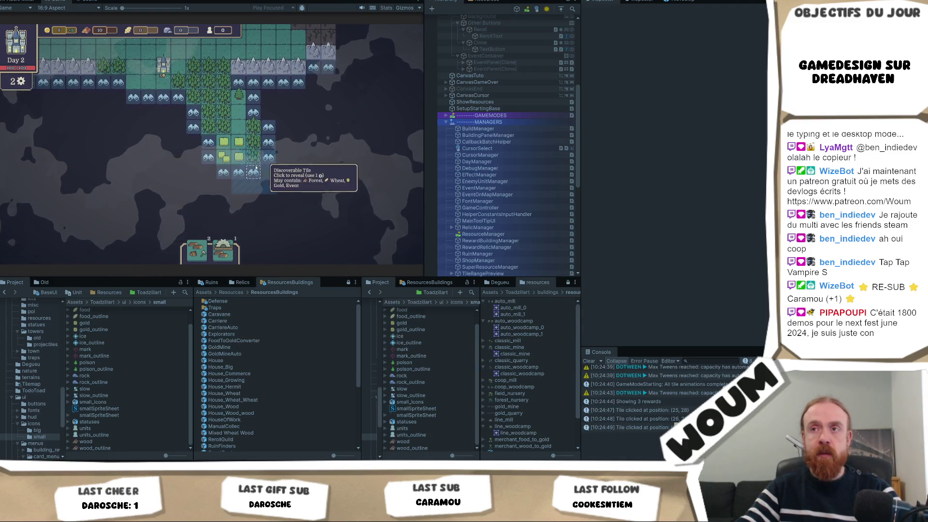
{"action": "left_click", "coordinate": [268, 186]}
{"action": "left_click", "coordinate": [313, 189]}
{"action": "left_click", "coordinate": [286, 189]}
{"action": "left_click", "coordinate": [290, 192]}
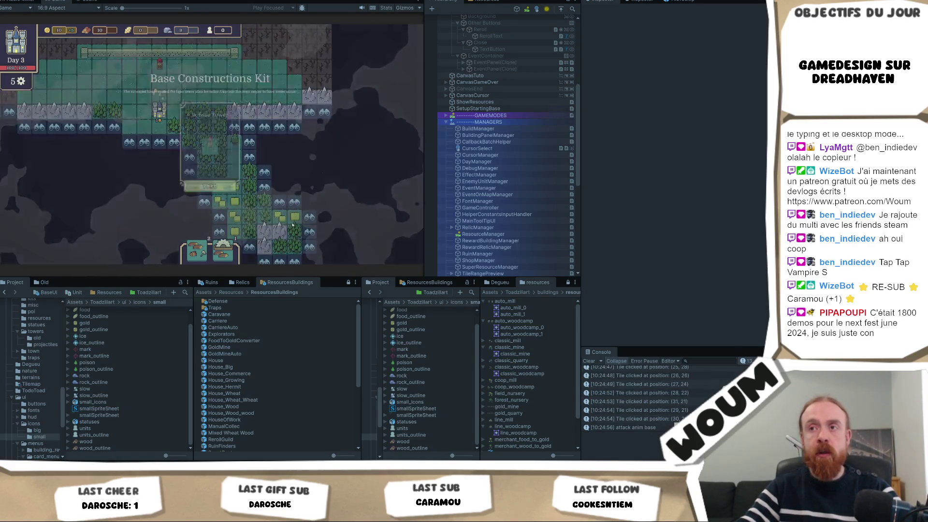
Take the Base Tower and Automatic Wind Mill and House rewards, then open the Pilgrim Caravan event.
{"action": "left_click", "coordinate": [210, 198]}
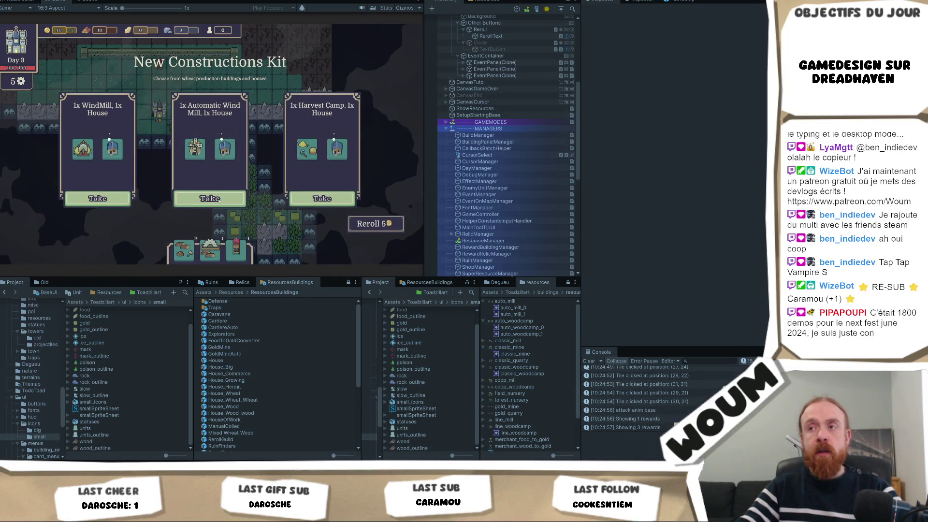
{"action": "left_click", "coordinate": [218, 199]}
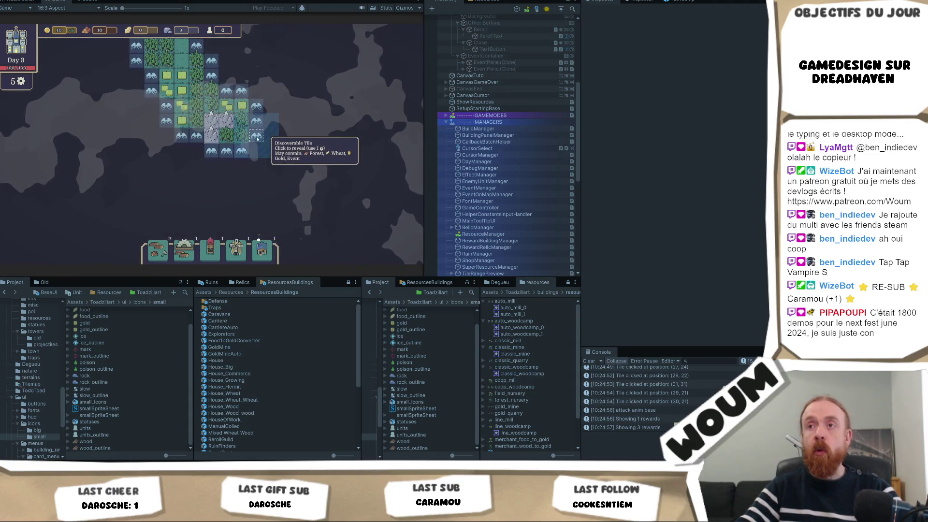
{"action": "left_click", "coordinate": [257, 137]}
{"action": "left_click", "coordinate": [272, 151]}
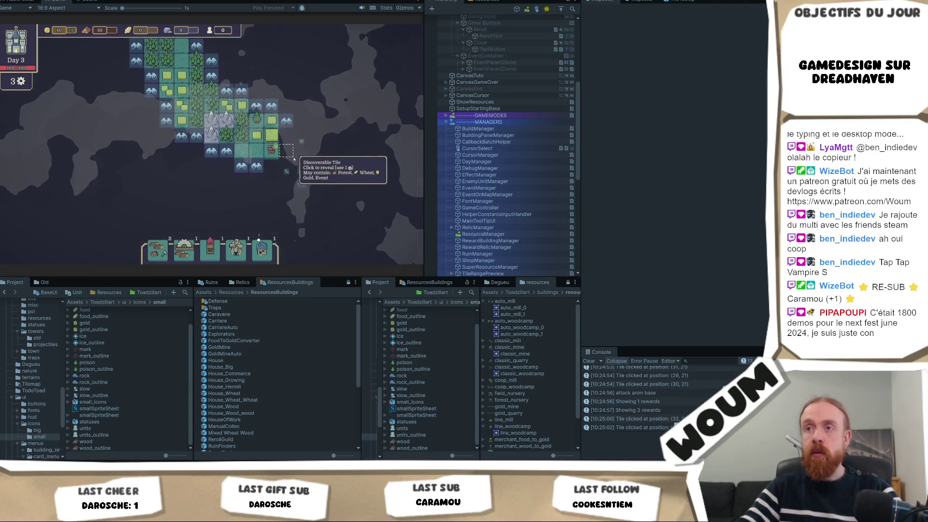
{"action": "left_click", "coordinate": [306, 162]}
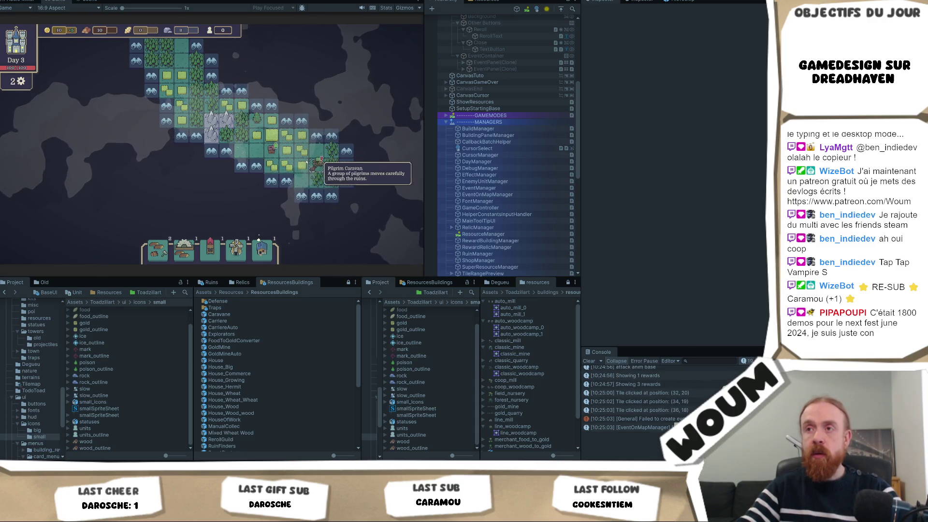
{"action": "left_click", "coordinate": [313, 165]}
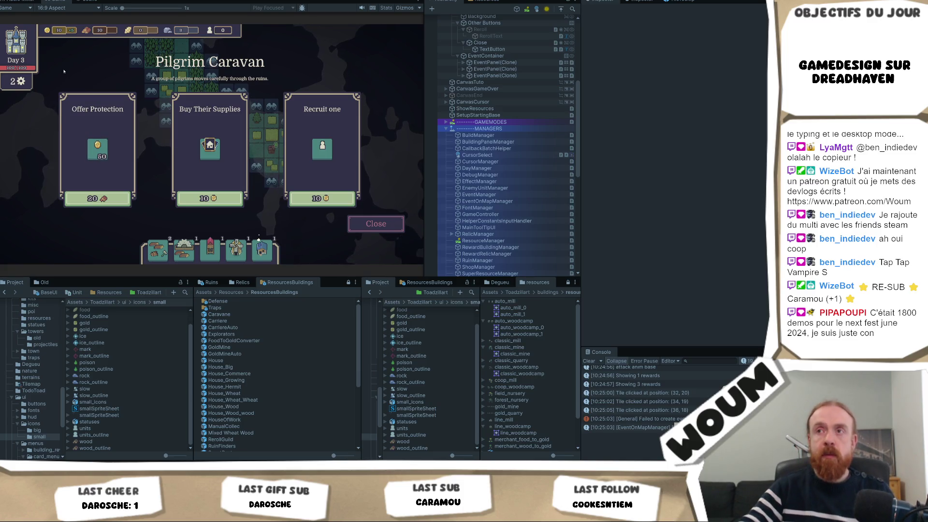
{"action": "right_click", "coordinate": [53, 4]}
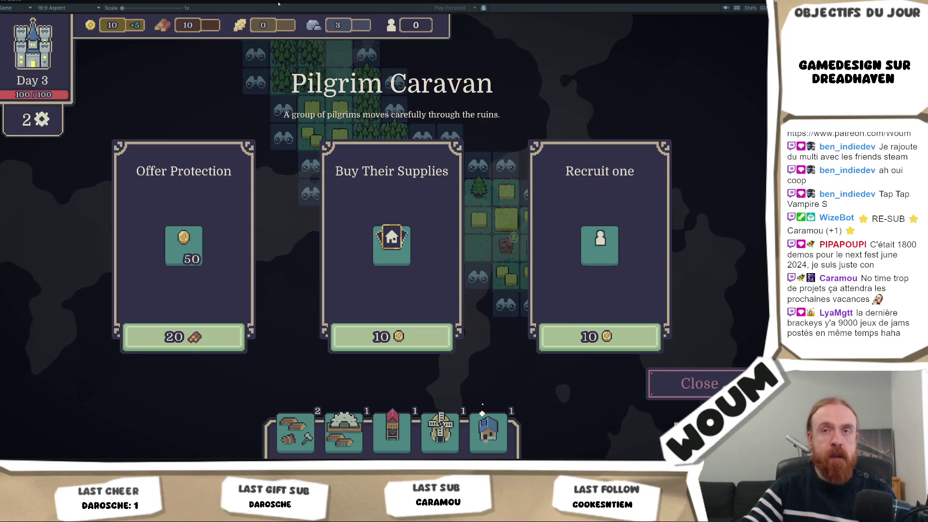
{"action": "right_click", "coordinate": [14, 3]}
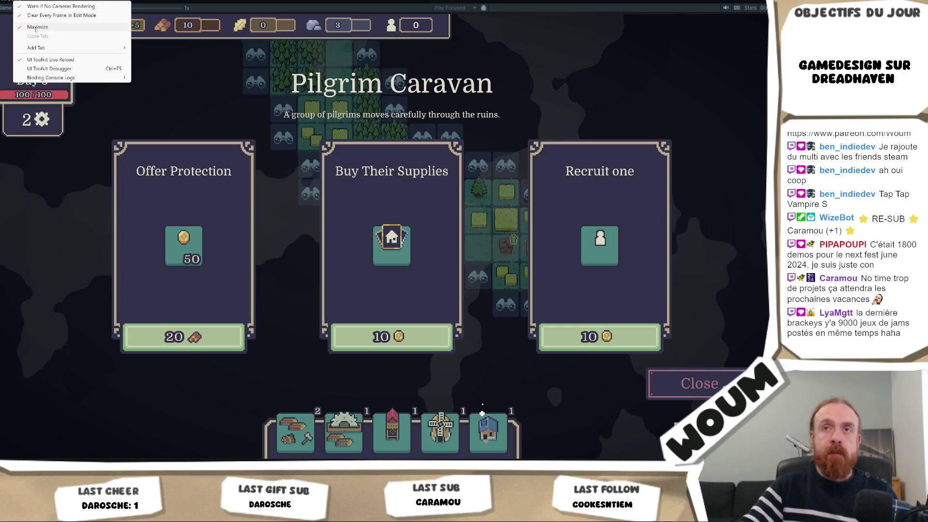
{"action": "left_click", "coordinate": [36, 27]}
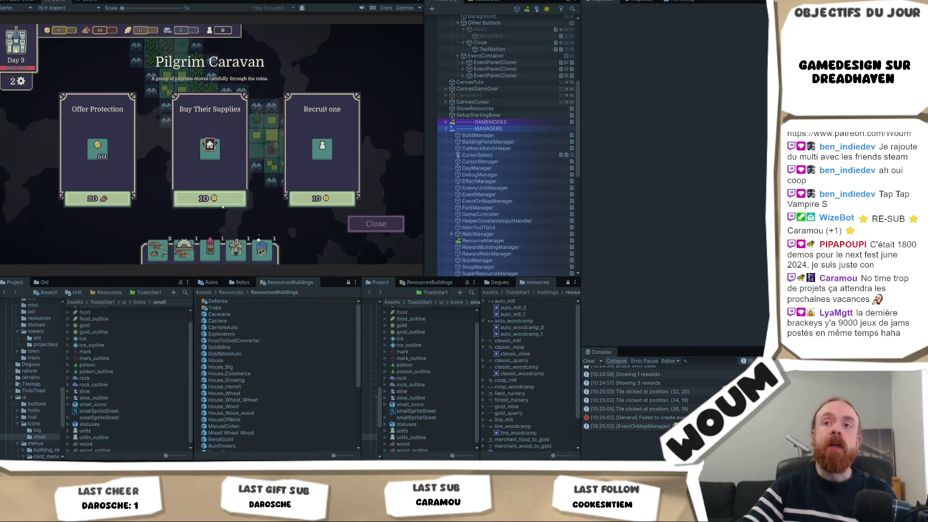
{"action": "scroll", "coordinate": [218, 198], "scroll_direction": "up", "scroll_amount": 3}
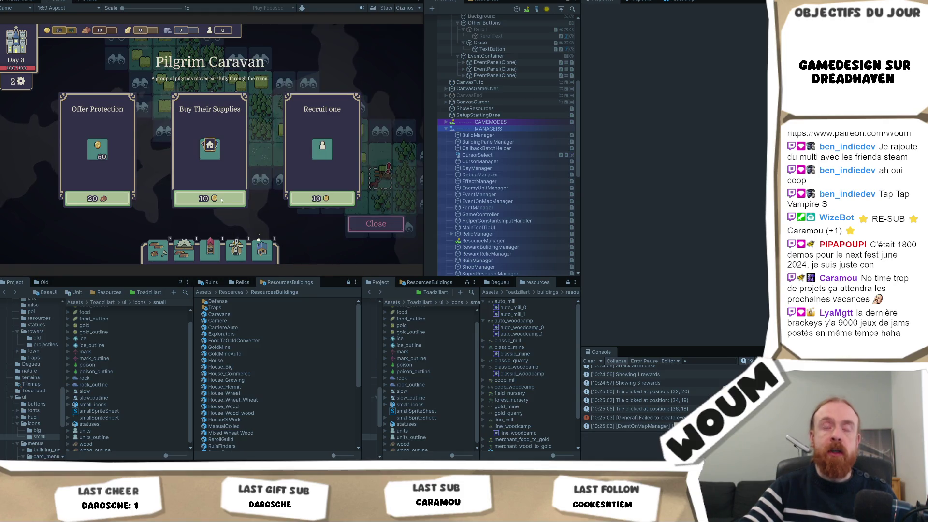
Exit play mode with Ctrl+P and return to the Scene view.
{"action": "scroll", "coordinate": [262, 209], "scroll_direction": "down", "scroll_amount": 3}
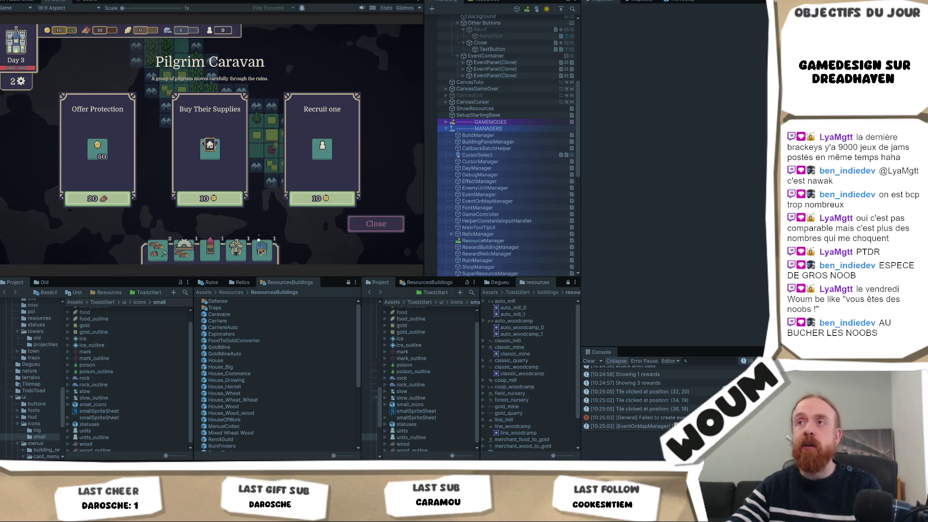
{"action": "key", "text": "ctrl+p"}
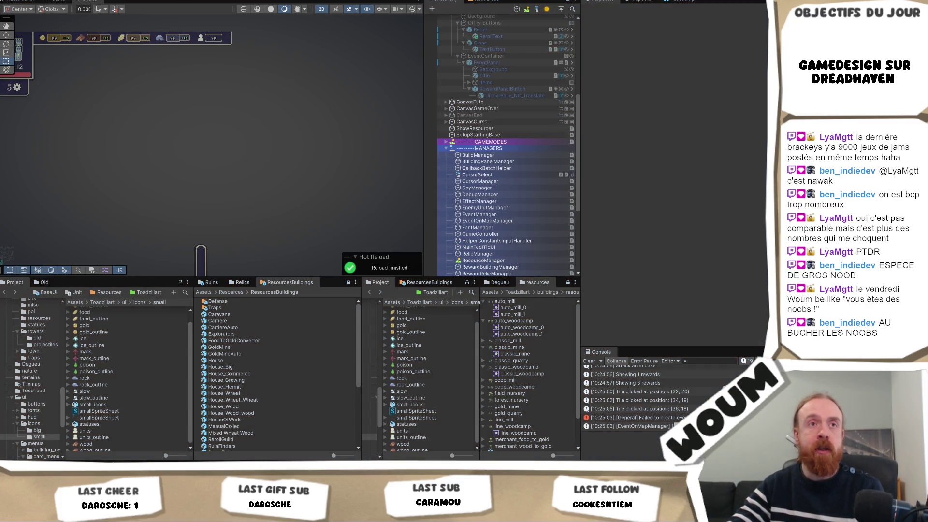
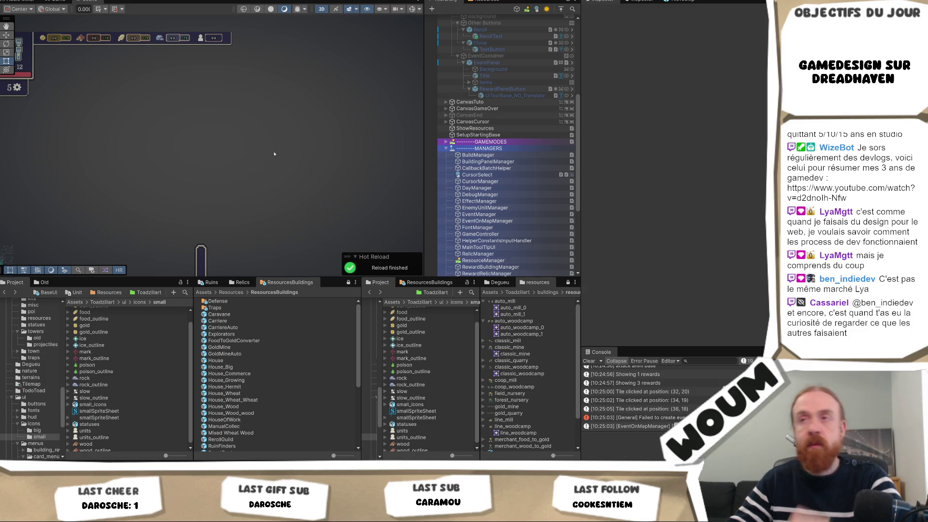
Switch to the Game view of the running game and narrow it to widen the Hierarchy.
{"action": "left_click", "coordinate": [56, 2]}
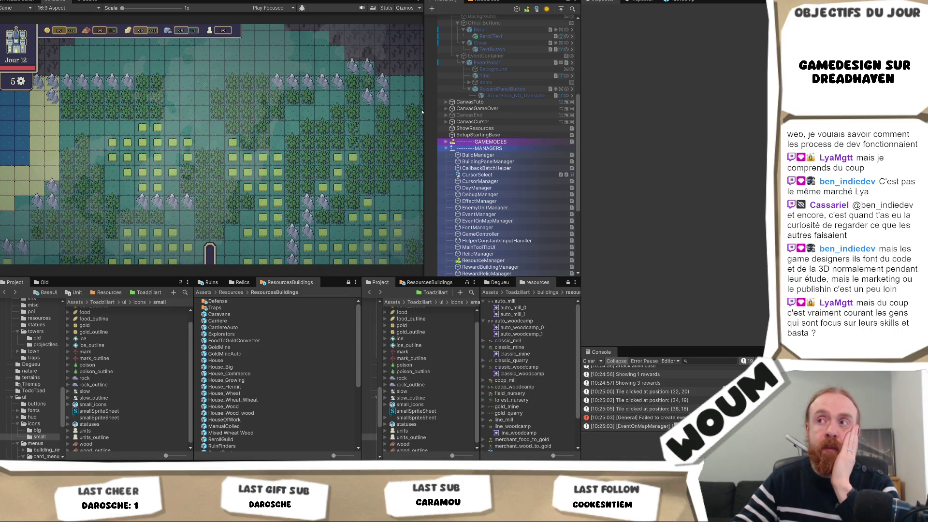
{"action": "left_click_drag", "start_coordinate": [422, 110], "coordinate": [391, 111]}
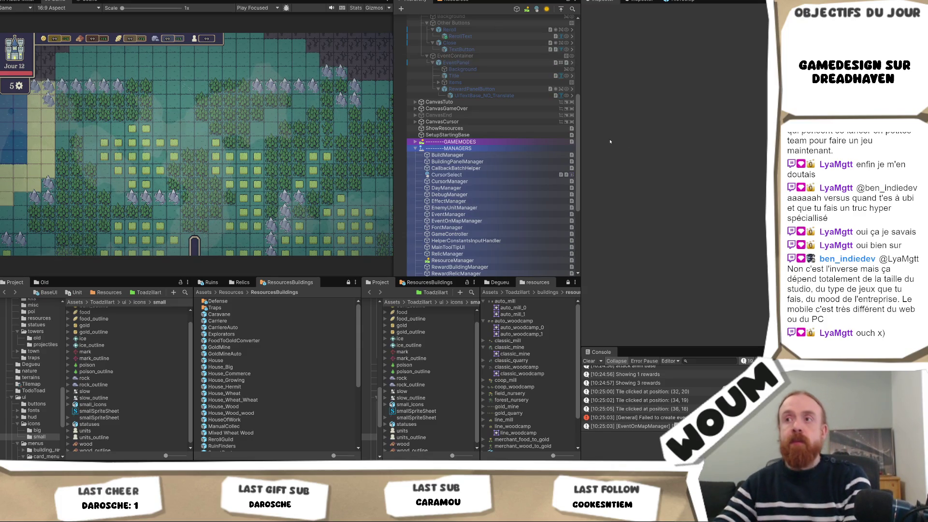
Drag the Game/Hierarchy splitter back to the right to widen the Game view.
{"action": "mouse_move", "coordinate": [411, 117]}
{"action": "left_mouse_down"}
{"action": "mouse_move", "coordinate": [464, 117]}
{"action": "mouse_move", "coordinate": [419, 116]}
{"action": "left_mouse_up"}
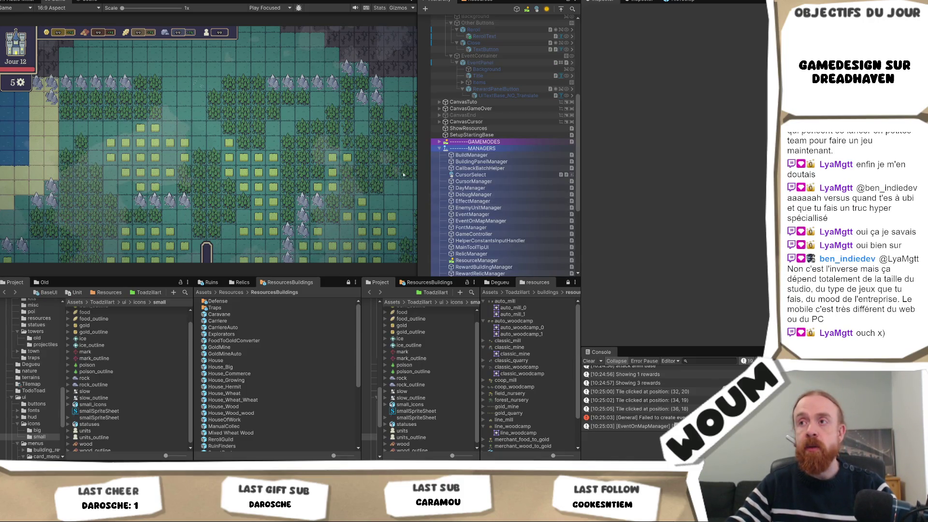
Narrow the Game view to widen the Hierarchy, and narrow the resource buildings asset panel.
{"action": "mouse_move", "coordinate": [416, 172]}
{"action": "left_mouse_down"}
{"action": "mouse_move", "coordinate": [383, 174]}
{"action": "mouse_move", "coordinate": [392, 172]}
{"action": "left_mouse_up"}
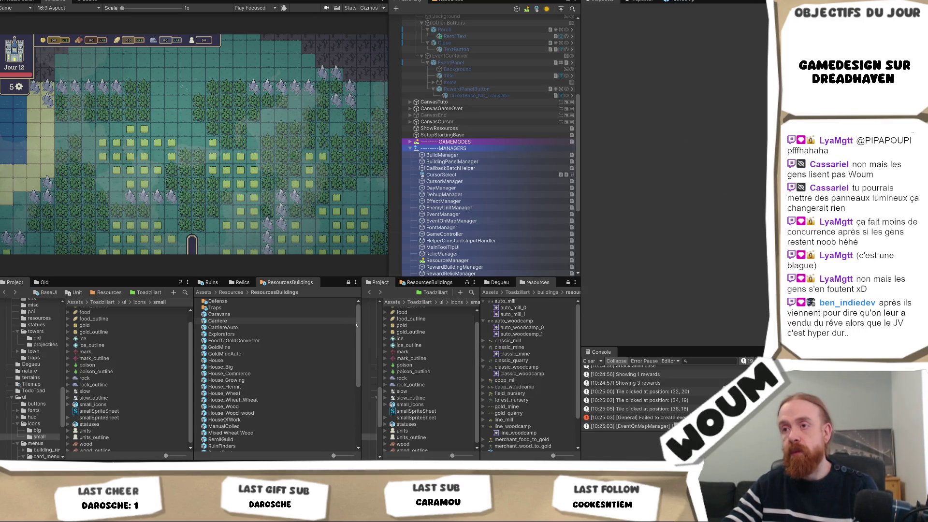
{"action": "left_click_drag", "start_coordinate": [361, 322], "coordinate": [329, 321]}
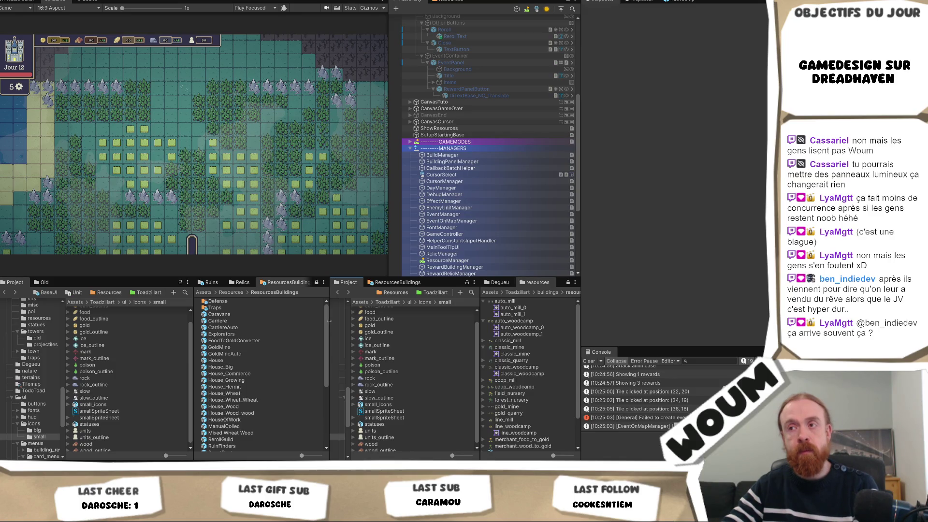
Restore the resource buildings asset panel's width and widen the Game view slightly.
{"action": "mouse_move", "coordinate": [329, 321]}
{"action": "left_mouse_down"}
{"action": "mouse_move", "coordinate": [341, 320]}
{"action": "mouse_move", "coordinate": [331, 320]}
{"action": "left_mouse_up"}
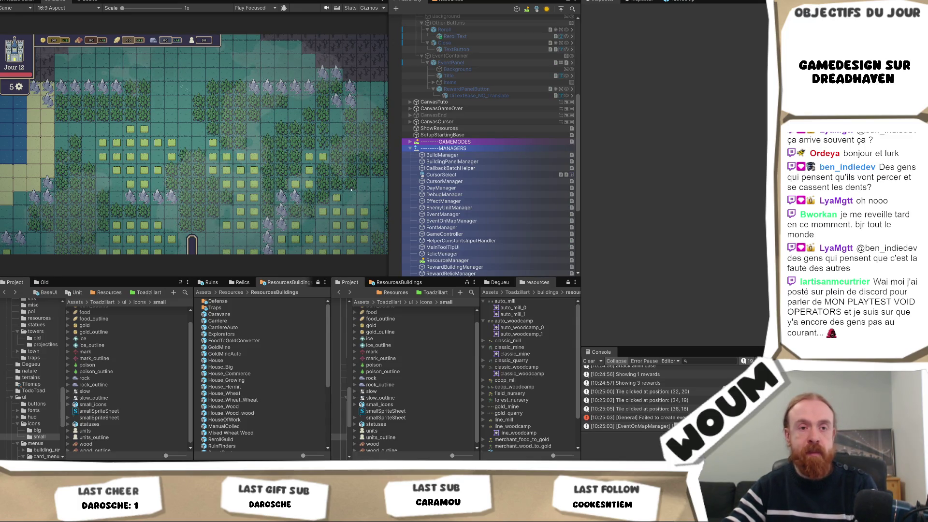
{"action": "mouse_move", "coordinate": [388, 183]}
{"action": "left_mouse_down"}
{"action": "mouse_move", "coordinate": [419, 193]}
{"action": "mouse_move", "coordinate": [400, 195]}
{"action": "left_mouse_up"}
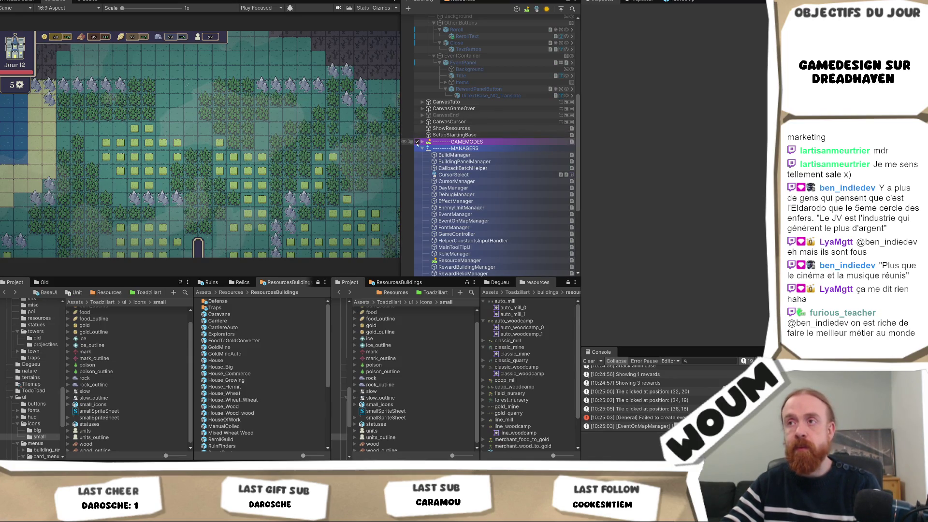
Narrow the Game view so the Hierarchy gets more width, then scroll down its list.
{"action": "left_click_drag", "start_coordinate": [400, 148], "coordinate": [379, 151]}
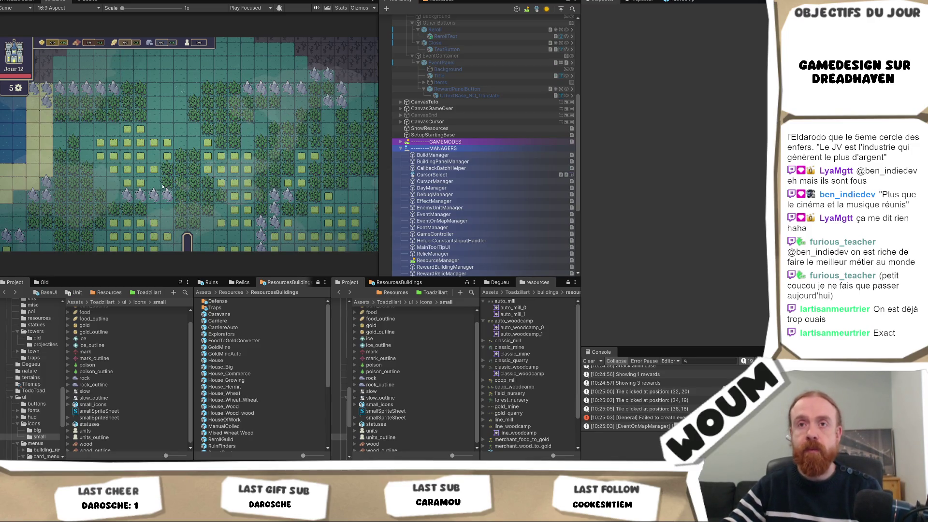
{"action": "scroll", "coordinate": [470, 188], "scroll_direction": "down", "scroll_amount": 5}
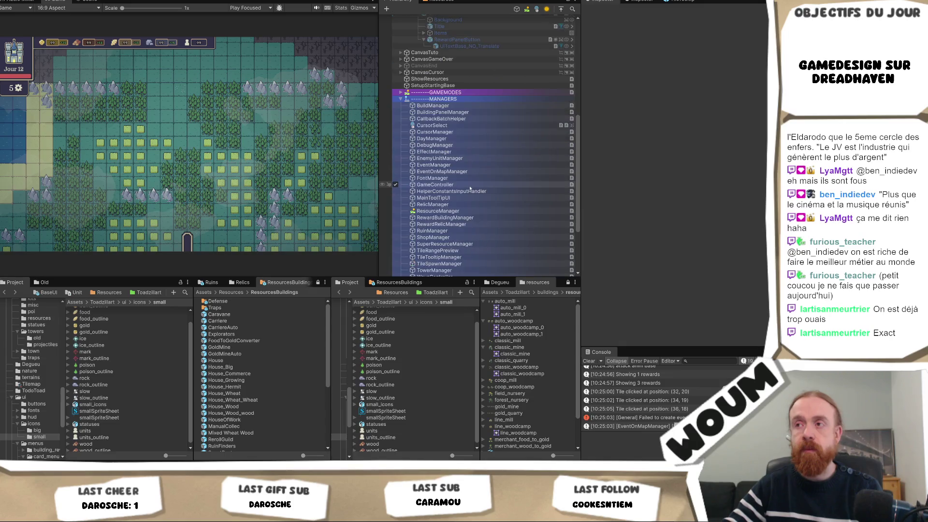
{"action": "scroll", "coordinate": [470, 189], "scroll_direction": "down", "scroll_amount": 2}
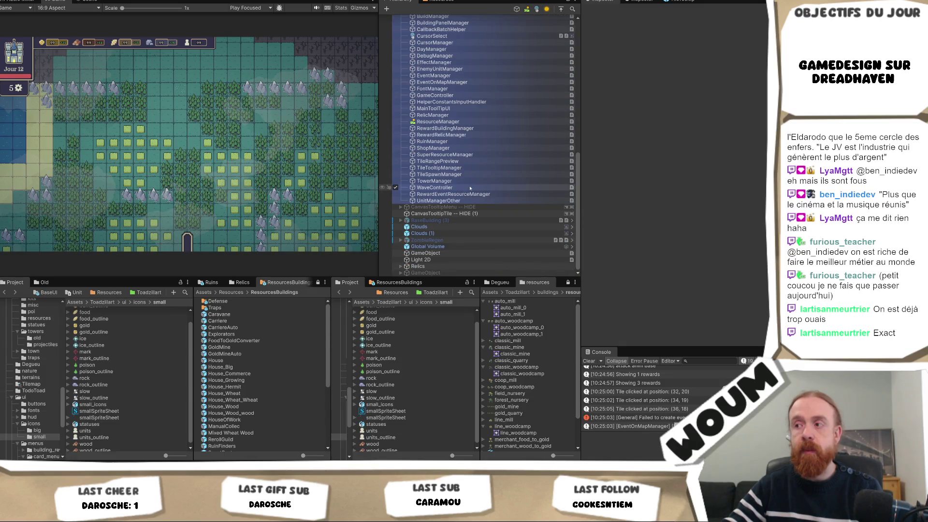
{"action": "scroll", "coordinate": [470, 189], "scroll_direction": "up", "scroll_amount": 6}
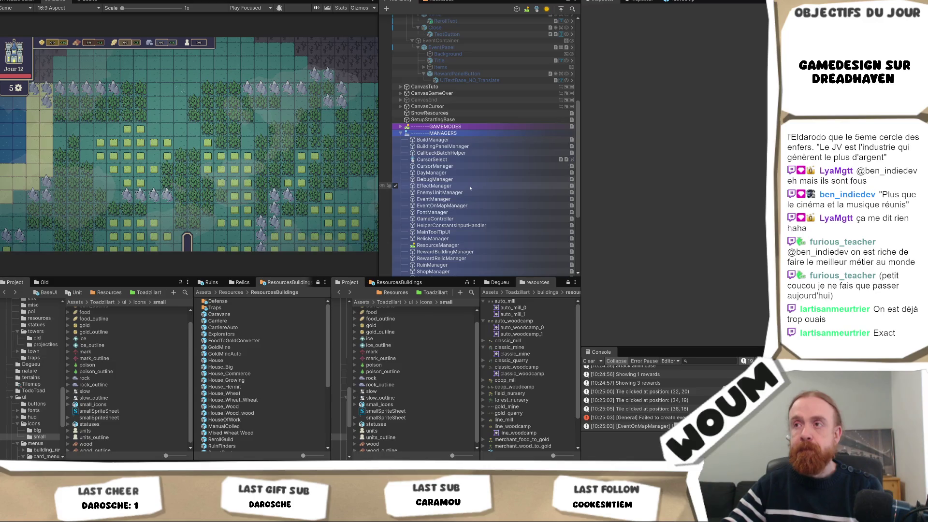
{"action": "scroll", "coordinate": [470, 189], "scroll_direction": "up", "scroll_amount": 4}
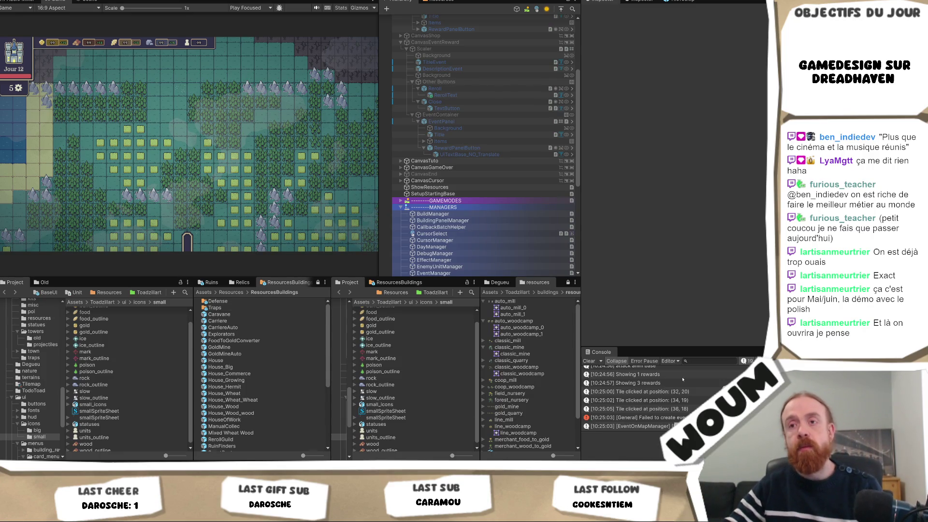
{"action": "scroll", "coordinate": [110, 341], "scroll_direction": "up", "scroll_amount": 1}
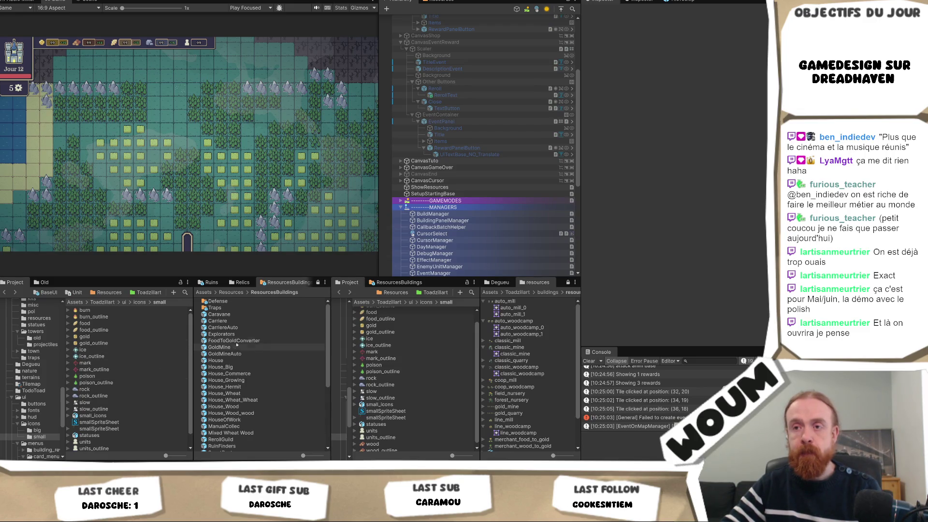
Open the Caravane prefab, step through BaseBuilding to the GameUnit base prefab, and select Status.
{"action": "left_click", "coordinate": [234, 314]}
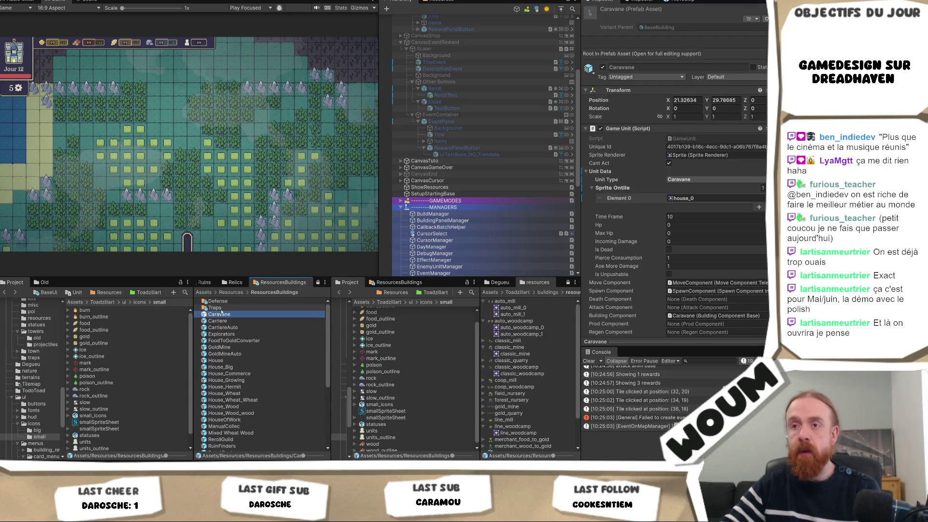
{"action": "double_click", "coordinate": [221, 312]}
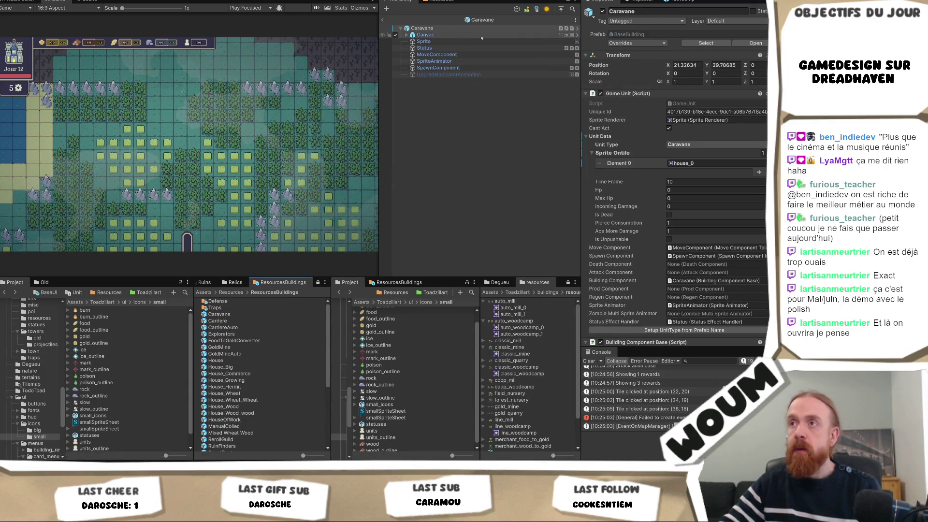
{"action": "left_click", "coordinate": [751, 43]}
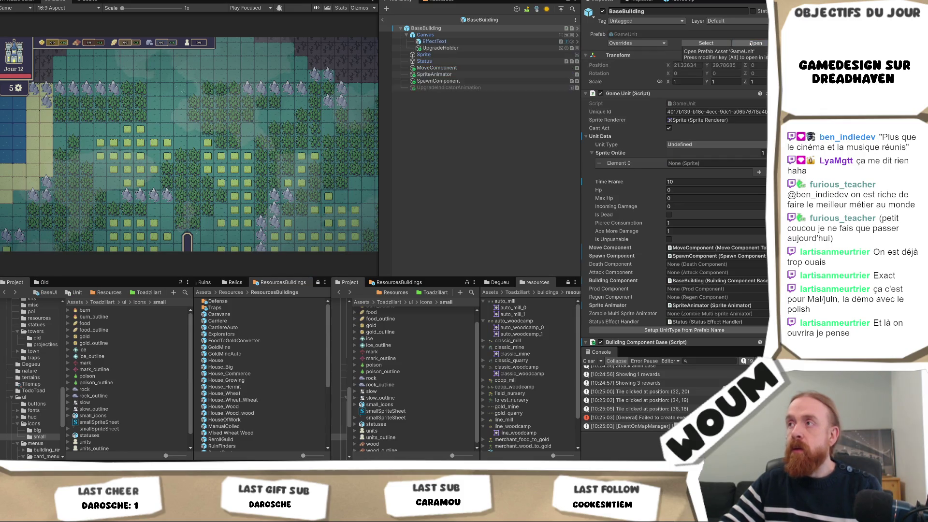
{"action": "left_click", "coordinate": [751, 43]}
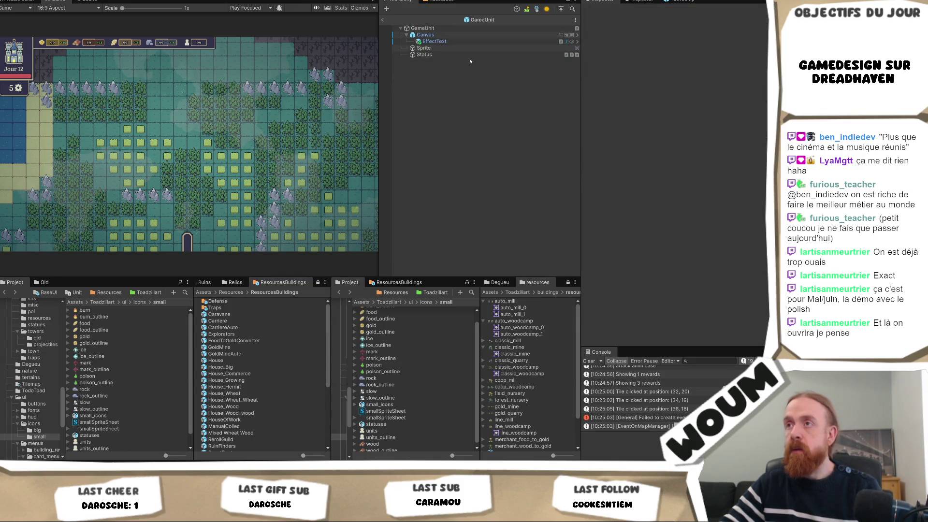
{"action": "left_click", "coordinate": [425, 55]}
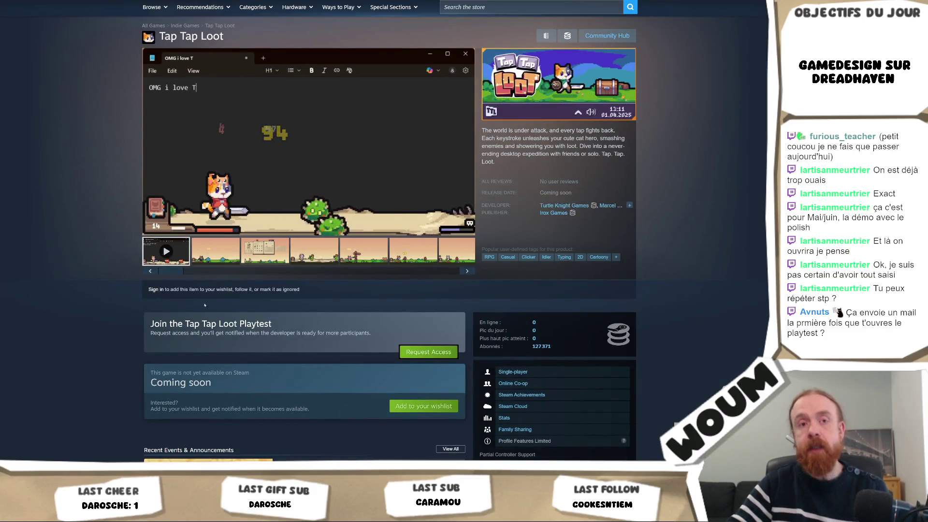
Highlight parts of the Tap Tap Loot playtest and store details text, then deselect it.
{"action": "left_click_drag", "start_coordinate": [148, 319], "coordinate": [241, 347]}
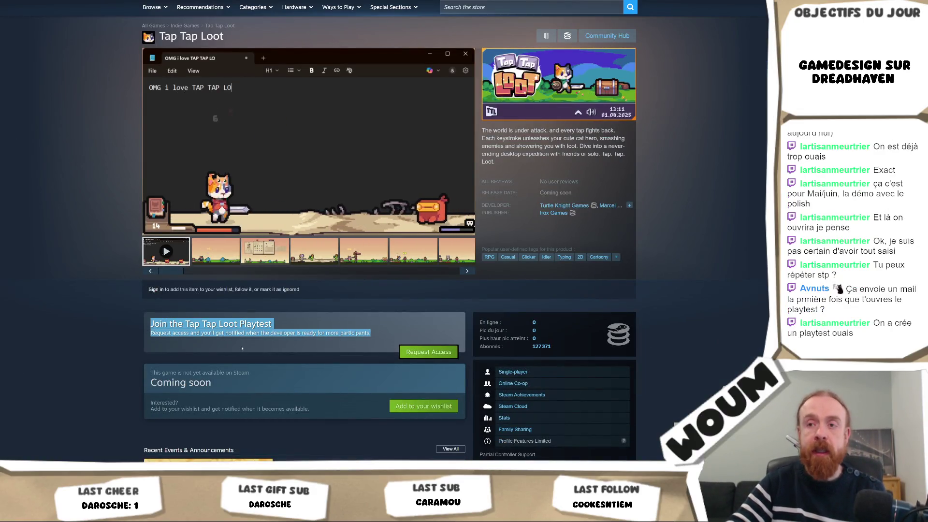
{"action": "triple_click", "coordinate": [282, 337]}
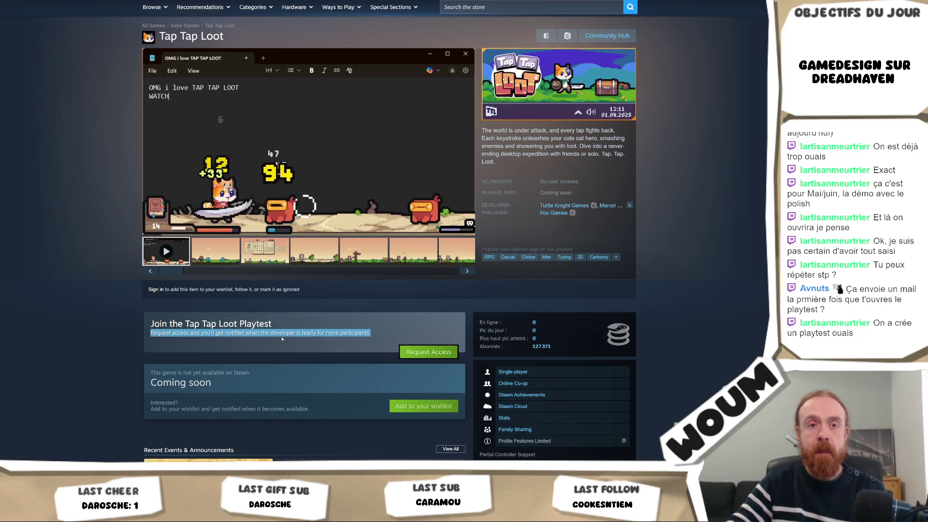
{"action": "left_click", "coordinate": [240, 331]}
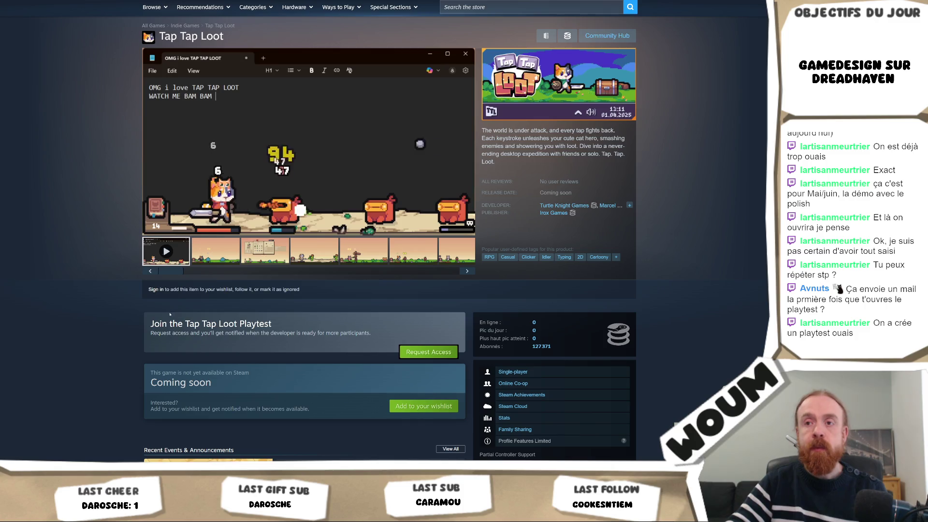
{"action": "left_click_drag", "start_coordinate": [240, 331], "coordinate": [337, 333]}
{"action": "left_click", "coordinate": [337, 333]}
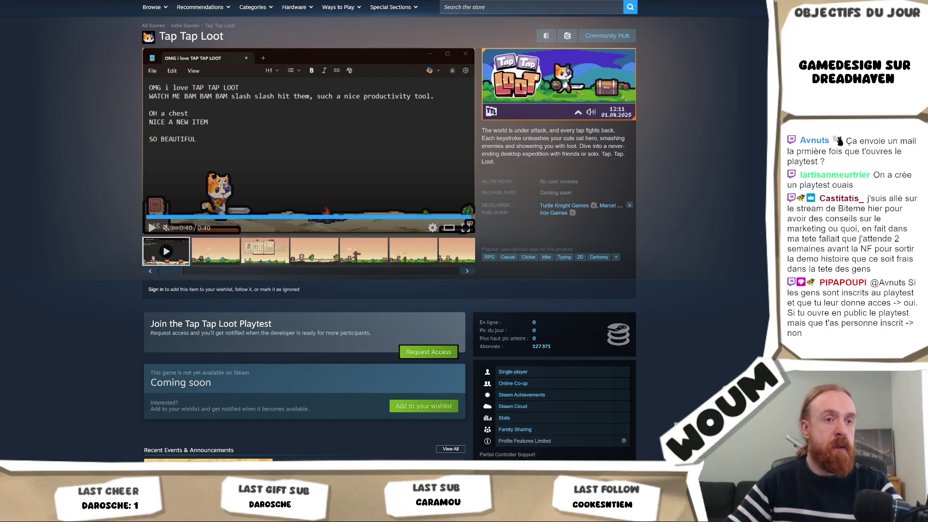
Search Google for excalidraw in a new tab and open the Excalidraw Whiteboard result.
{"action": "key", "text": "ctrl+t"}
{"action": "type", "text": "exc"}
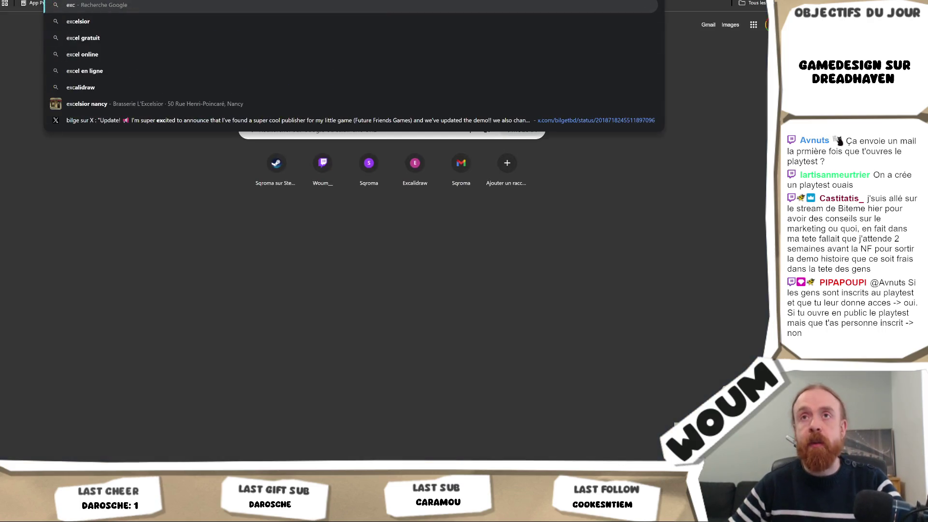
{"action": "type", "text": "alidraw"}
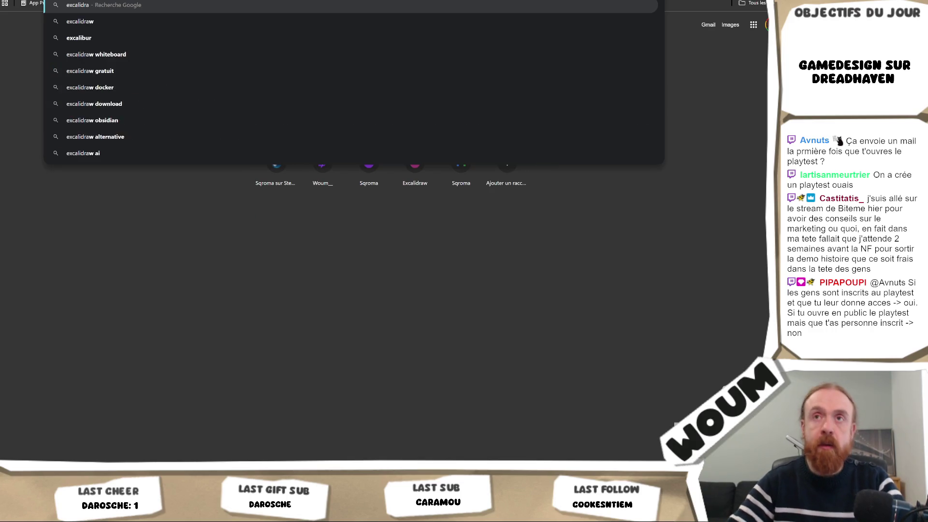
{"action": "key", "text": "Return"}
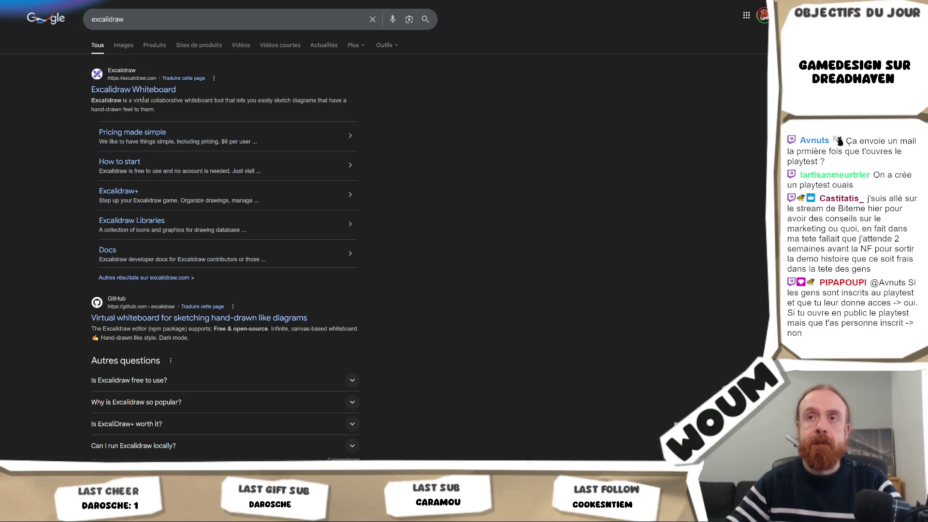
{"action": "left_click", "coordinate": [133, 90]}
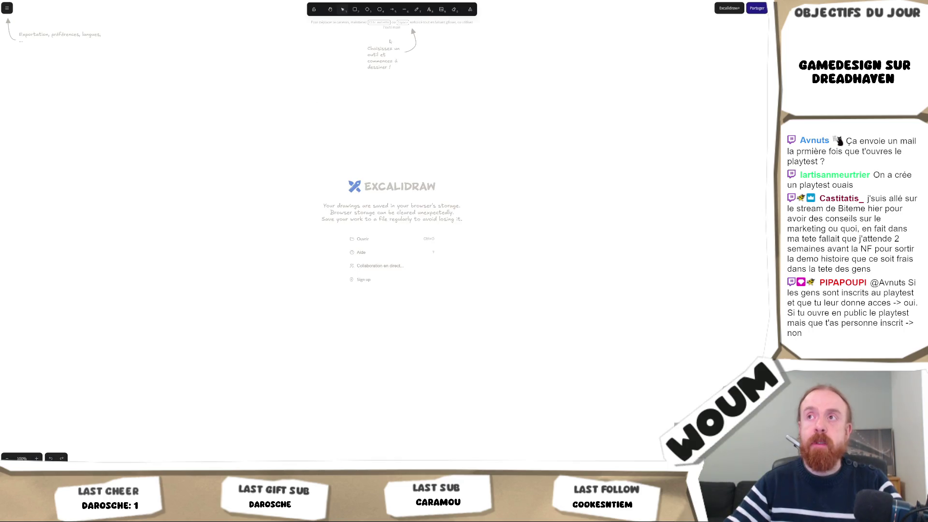
Switch the Excalidraw whiteboard to the dark theme.
{"action": "left_click", "coordinate": [7, 8]}
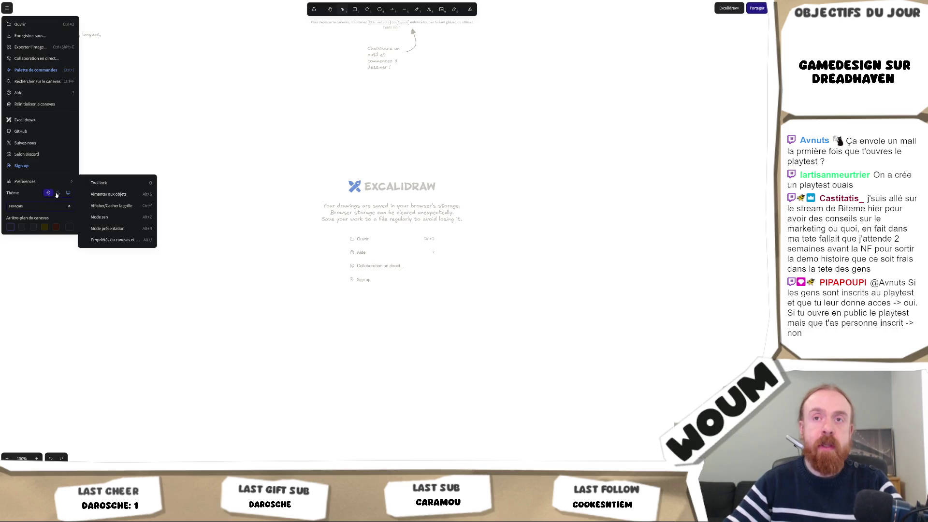
{"action": "left_click", "coordinate": [57, 193]}
{"action": "left_click", "coordinate": [348, 161]}
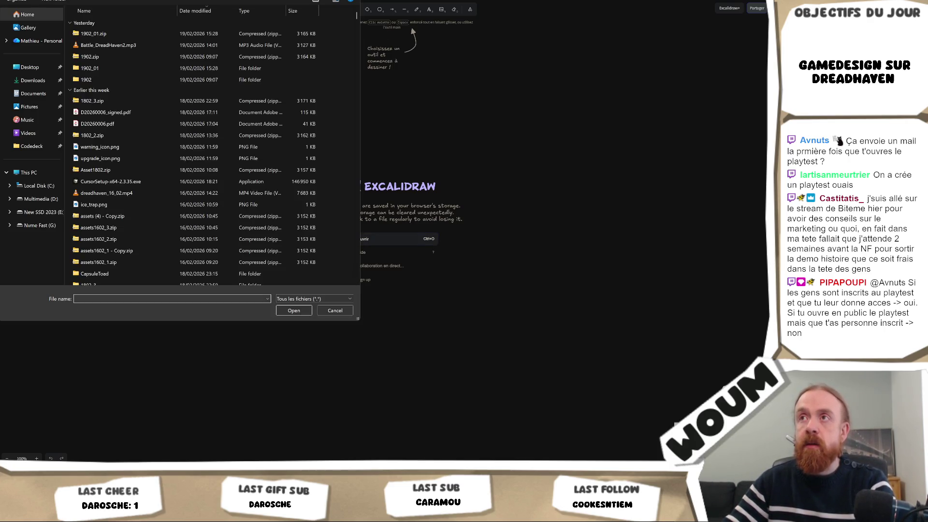
{"action": "key", "text": "Escape"}
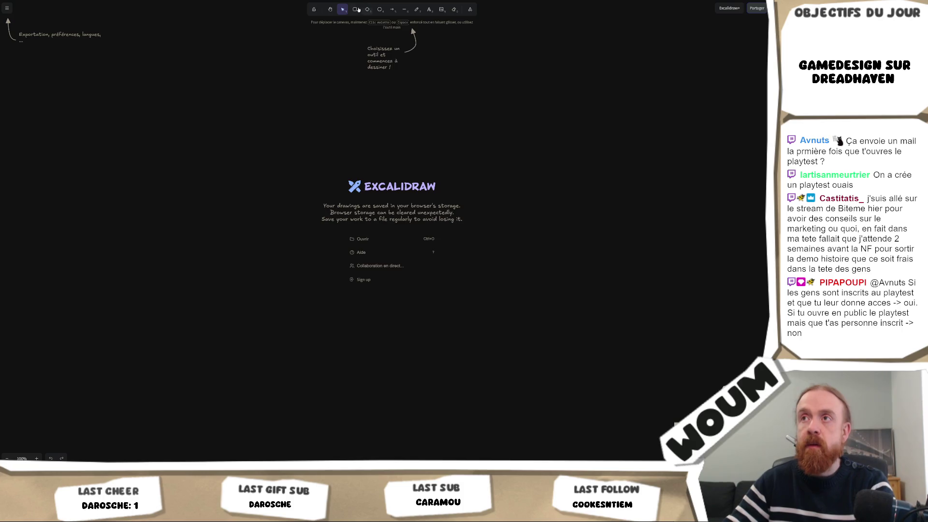
Draw a wide rounded rectangle and label it 'Playtest'.
{"action": "left_click", "coordinate": [356, 9]}
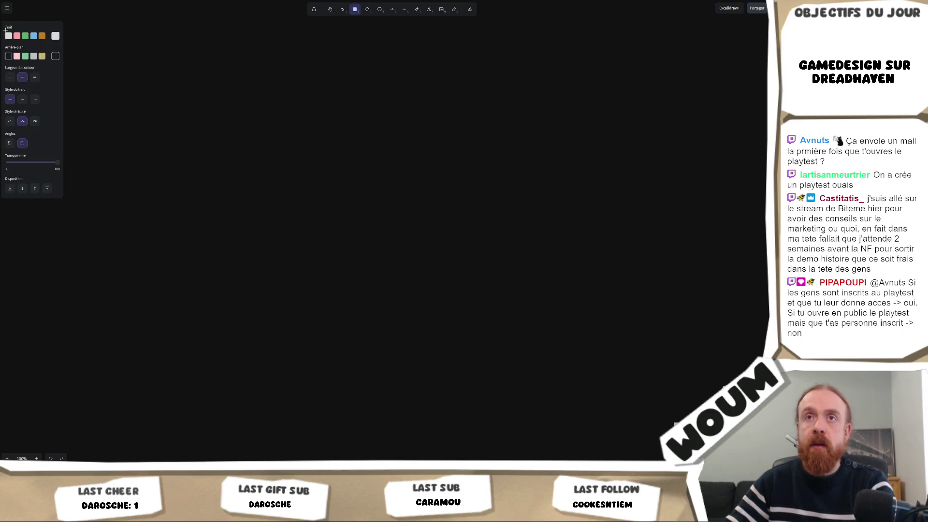
{"action": "left_click_drag", "start_coordinate": [179, 70], "coordinate": [355, 141]}
{"action": "left_click", "coordinate": [285, 80]}
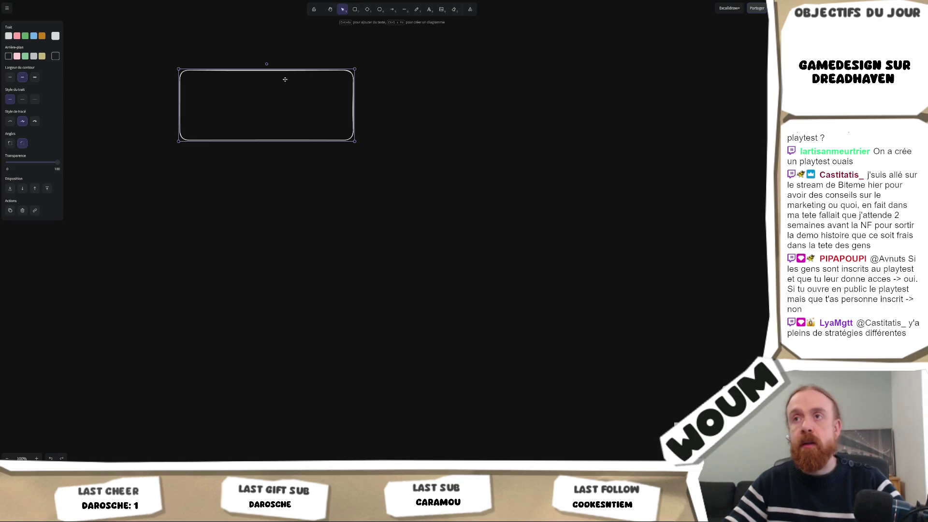
{"action": "double_click", "coordinate": [289, 105]}
{"action": "type", "text": "layets"}
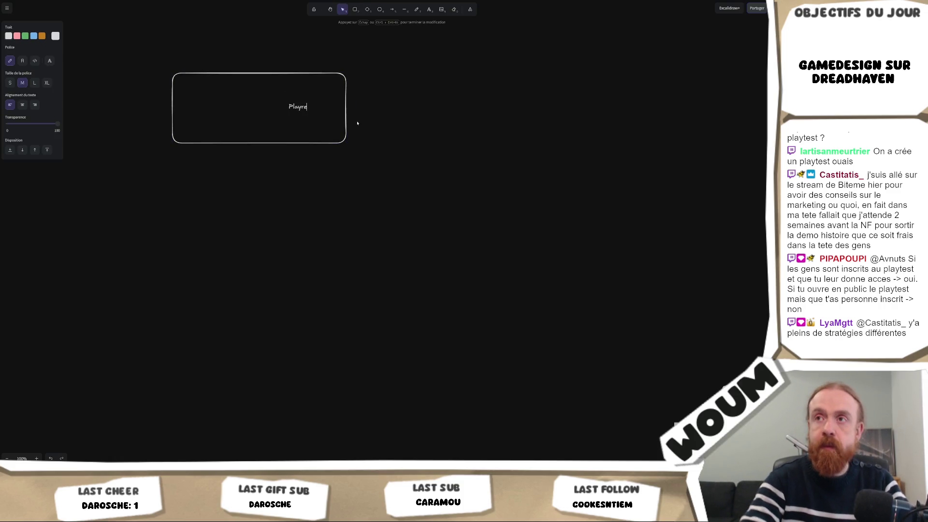
{"action": "key", "text": "BackSpace"}
{"action": "key", "text": "BackSpace"}
{"action": "key", "text": "BackSpace"}
{"action": "type", "text": "test"}
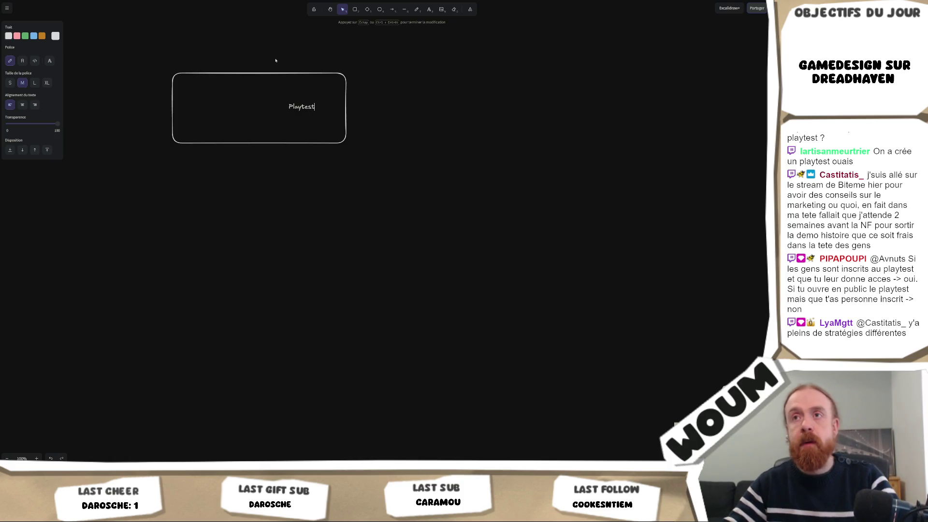
{"action": "left_click", "coordinate": [172, 99]}
Make the Playtest box narrower and shorter, and centre its label inside.
{"action": "left_click", "coordinate": [172, 99]}
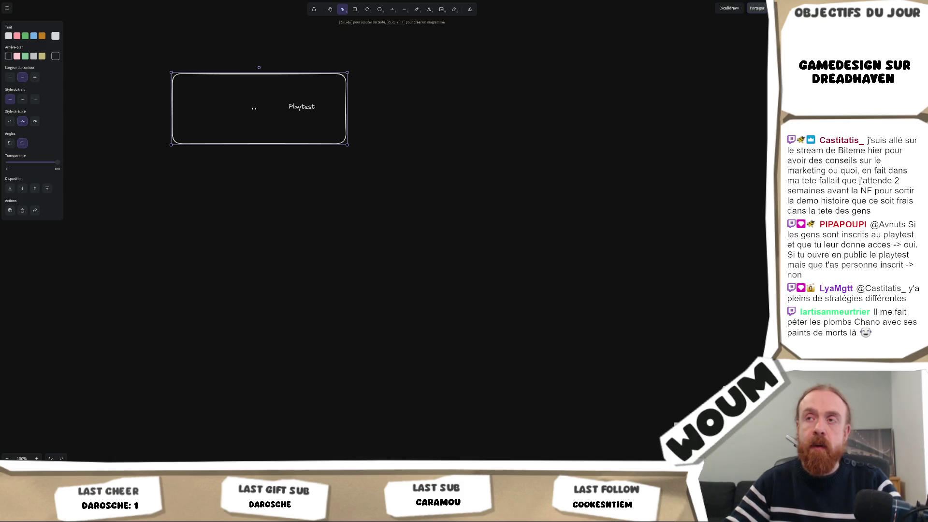
{"action": "left_click_drag", "start_coordinate": [172, 108], "coordinate": [275, 108]}
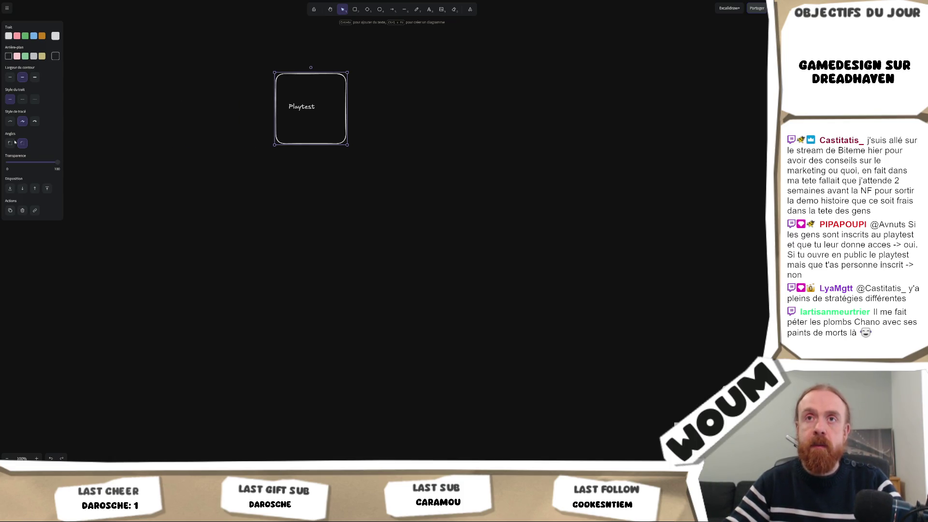
{"action": "left_click", "coordinate": [310, 151]}
{"action": "scroll", "coordinate": [238, 118], "scroll_direction": "up", "scroll_amount": 2}
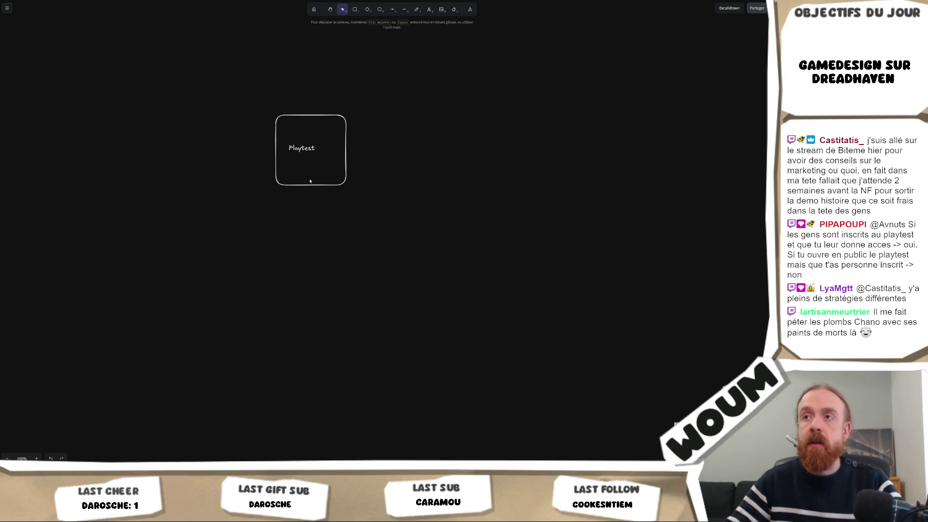
{"action": "left_click", "coordinate": [306, 186]}
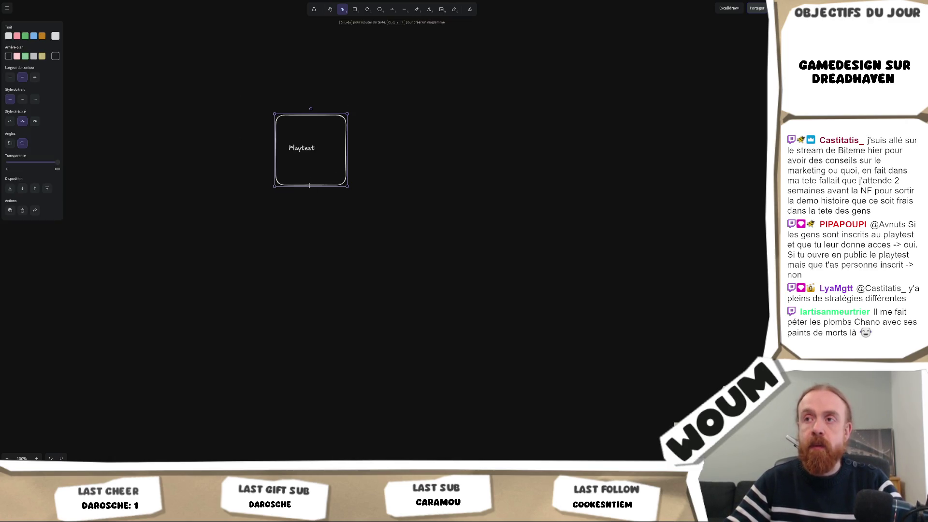
{"action": "left_click_drag", "start_coordinate": [311, 170], "coordinate": [310, 134]}
{"action": "left_click", "coordinate": [306, 150]}
{"action": "left_click", "coordinate": [415, 137]}
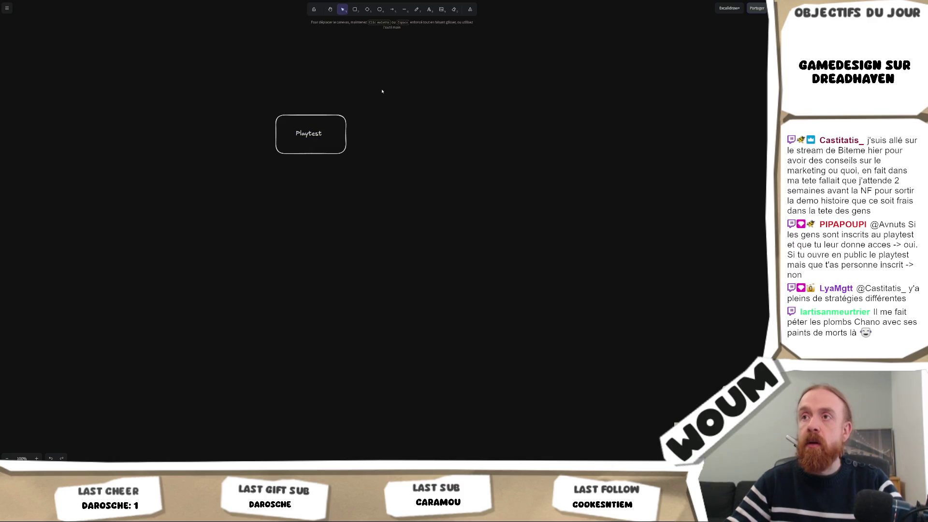
Duplicate the Playtest box and place the copy to the right of the original.
{"action": "mouse_move", "coordinate": [382, 91]}
{"action": "left_mouse_down"}
{"action": "mouse_move", "coordinate": [267, 166]}
{"action": "mouse_move", "coordinate": [284, 165]}
{"action": "left_mouse_up"}
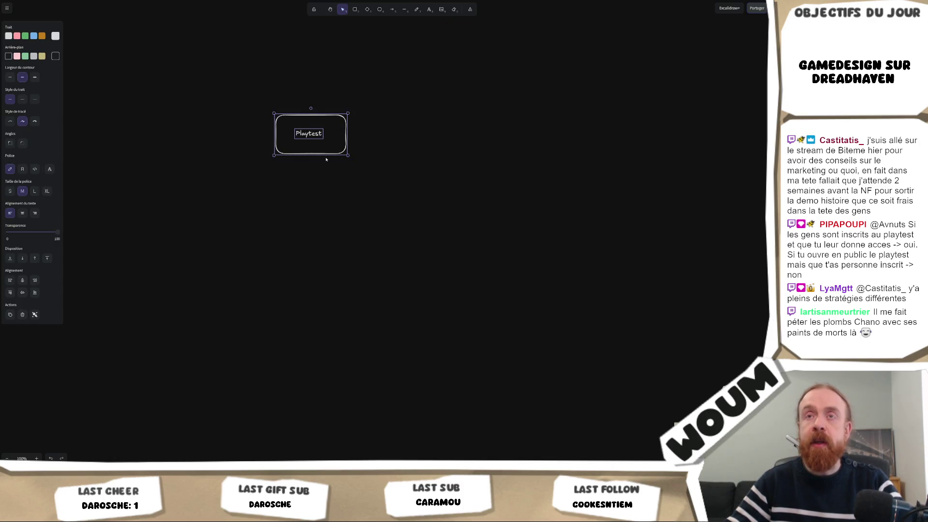
{"action": "key", "text": "ctrl+v"}
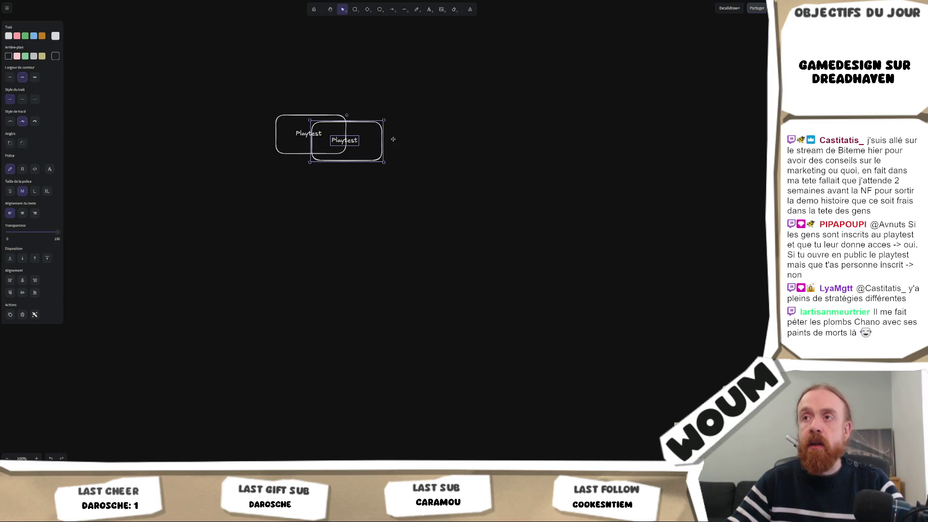
{"action": "mouse_move", "coordinate": [393, 139]}
{"action": "left_mouse_down"}
{"action": "mouse_move", "coordinate": [482, 140]}
{"action": "mouse_move", "coordinate": [449, 139]}
{"action": "left_mouse_up"}
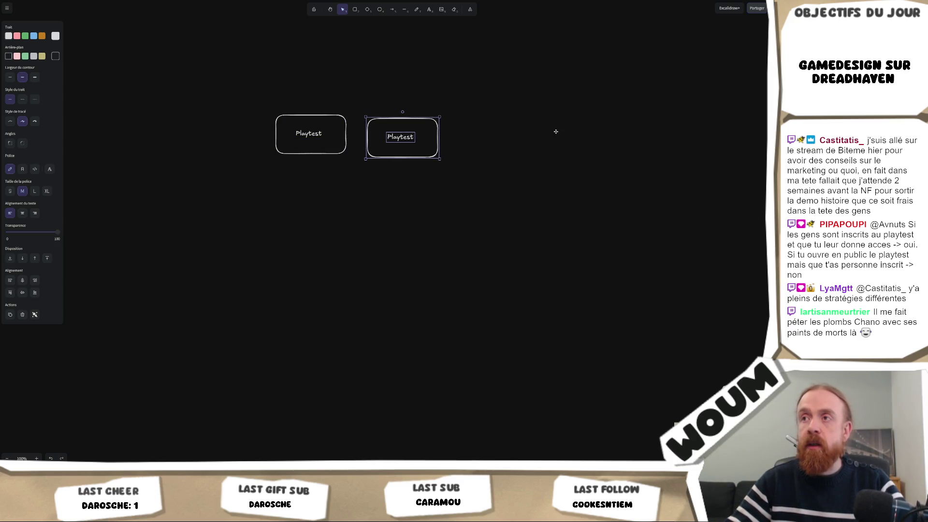
{"action": "mouse_move", "coordinate": [556, 132]}
{"action": "left_mouse_down"}
{"action": "mouse_move", "coordinate": [436, 62]}
{"action": "mouse_move", "coordinate": [484, 233]}
{"action": "mouse_move", "coordinate": [456, 100]}
{"action": "mouse_move", "coordinate": [421, 269]}
{"action": "mouse_move", "coordinate": [460, 130]}
{"action": "mouse_move", "coordinate": [606, 68]}
{"action": "left_mouse_up"}
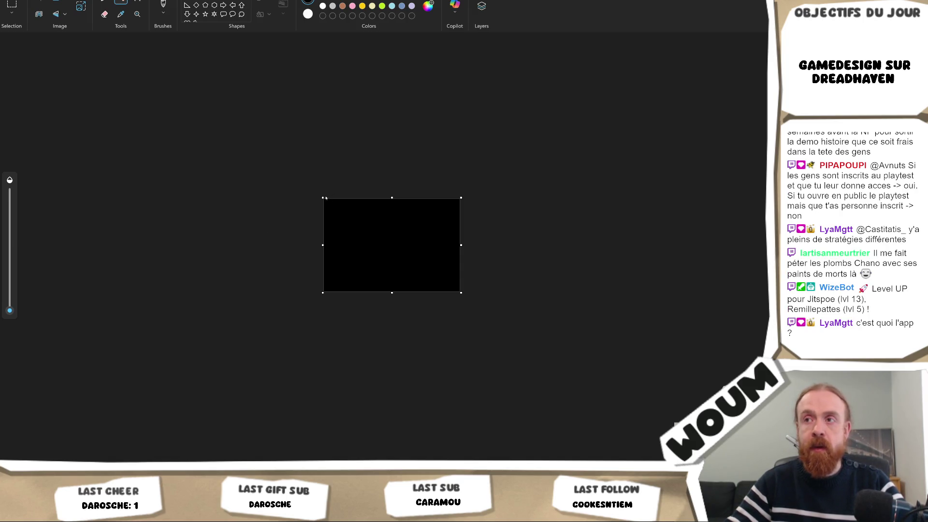
Enlarge the Paint canvas up and to the left and erase everything on it.
{"action": "mouse_move", "coordinate": [325, 197]}
{"action": "left_mouse_down"}
{"action": "mouse_move", "coordinate": [149, 93]}
{"action": "mouse_move", "coordinate": [117, 94]}
{"action": "left_mouse_up"}
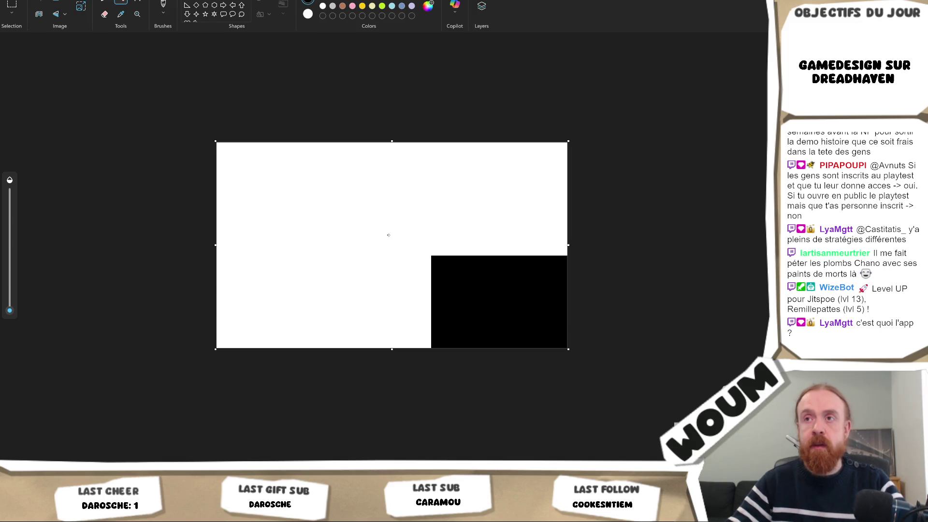
{"action": "key", "text": "ctrl+a"}
{"action": "key", "text": "Delete"}
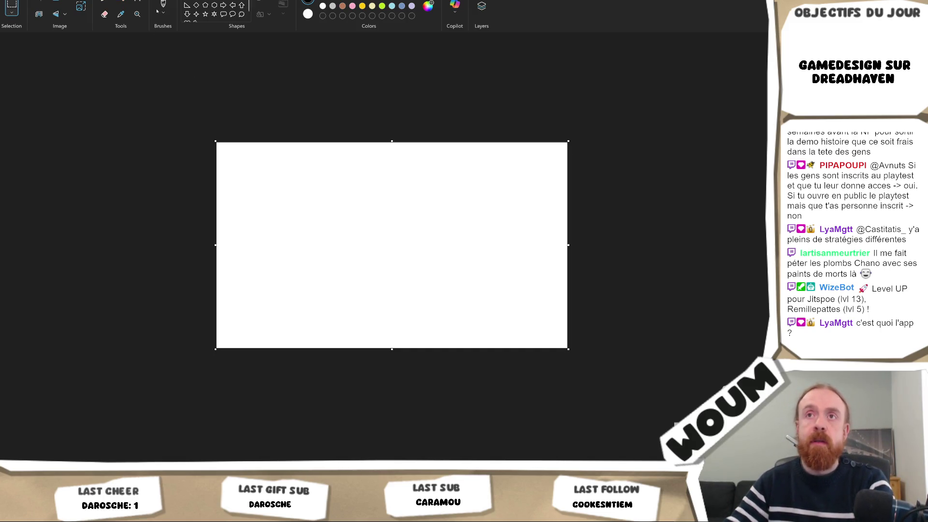
Flood-fill the whole canvas with black.
{"action": "left_click", "coordinate": [121, 1]}
{"action": "left_click", "coordinate": [305, 194]}
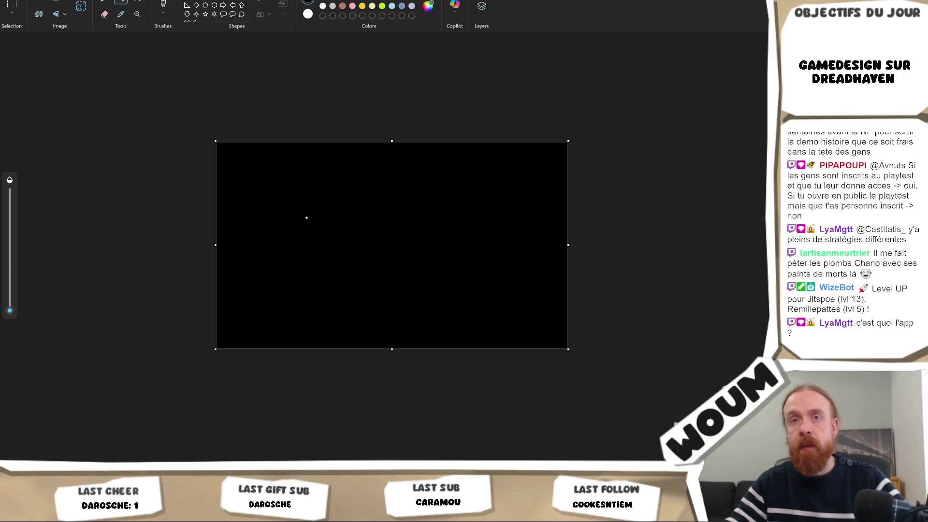
{"action": "scroll", "coordinate": [307, 217], "scroll_direction": "up", "scroll_amount": 5}
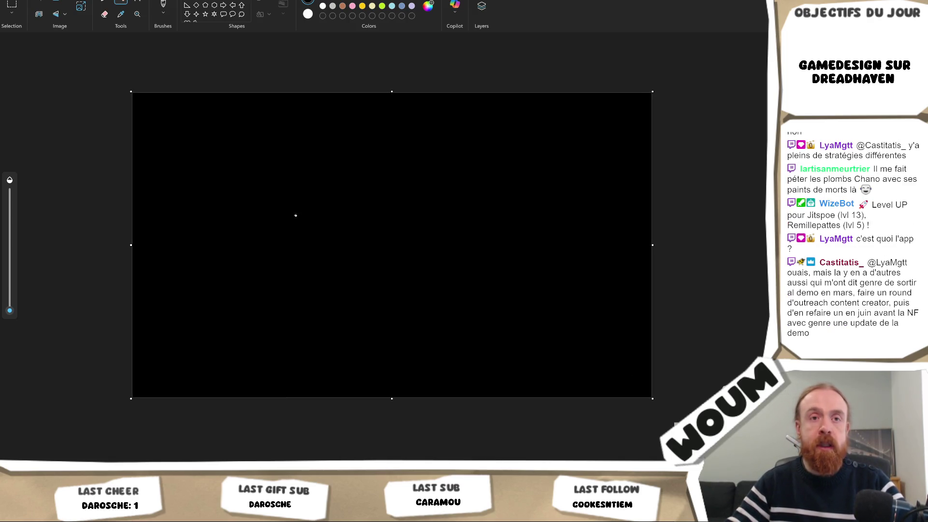
{"action": "left_click", "coordinate": [103, 2]}
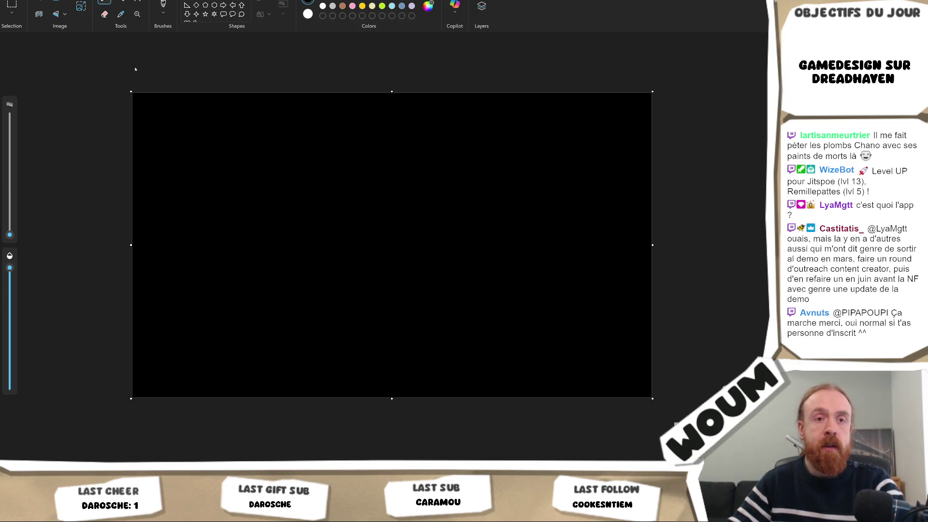
{"action": "left_click", "coordinate": [138, 2]}
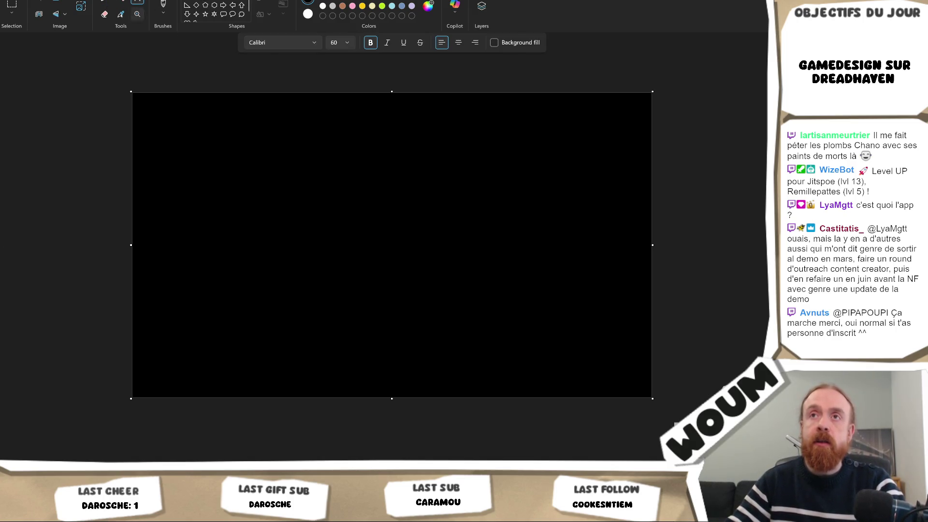
Write the Playtest and Demo headings, add Demo notes on wishlisters receiving a mail, and fix 'quiu'.
{"action": "left_click_drag", "start_coordinate": [213, 155], "coordinate": [310, 199]}
{"action": "type", "text": "Playtest"}
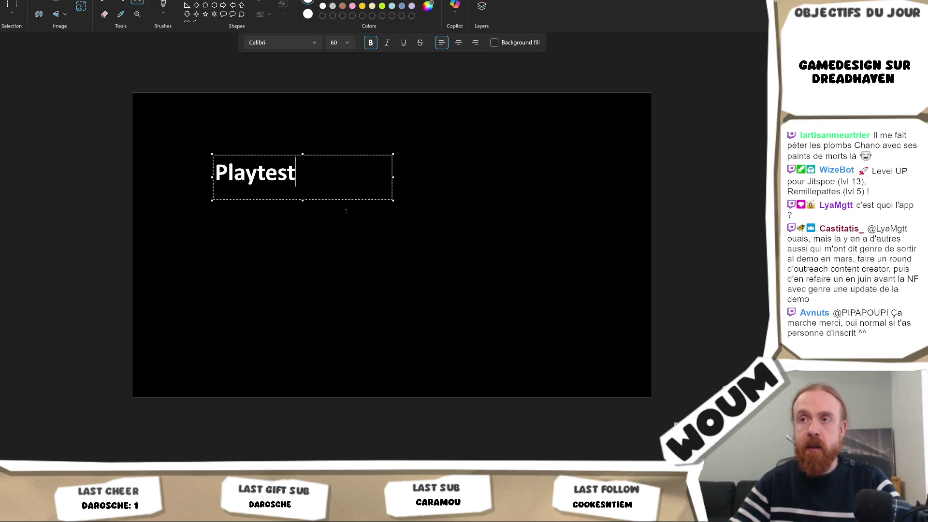
{"action": "key", "text": "Return"}
{"action": "key", "text": "Return"}
{"action": "type", "text": "Demo"}
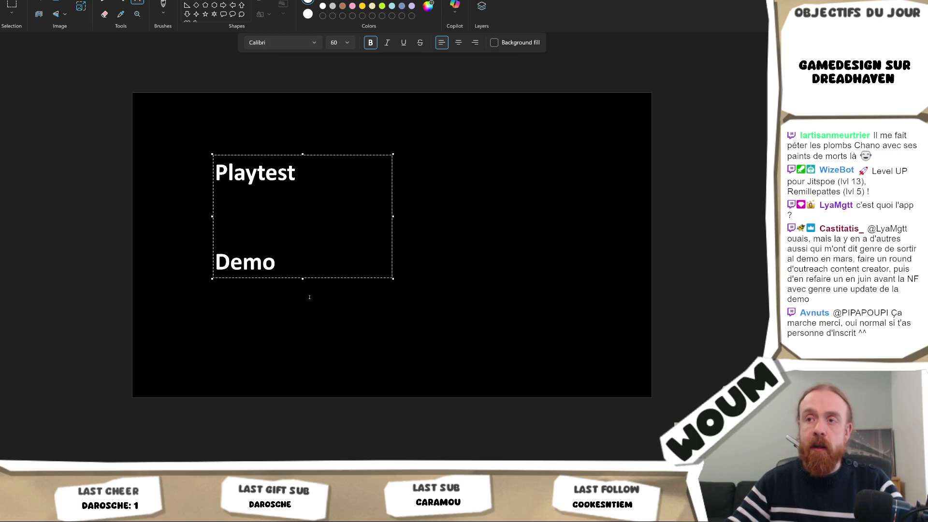
{"action": "key", "text": "BackSpace"}
{"action": "key", "text": "Return"}
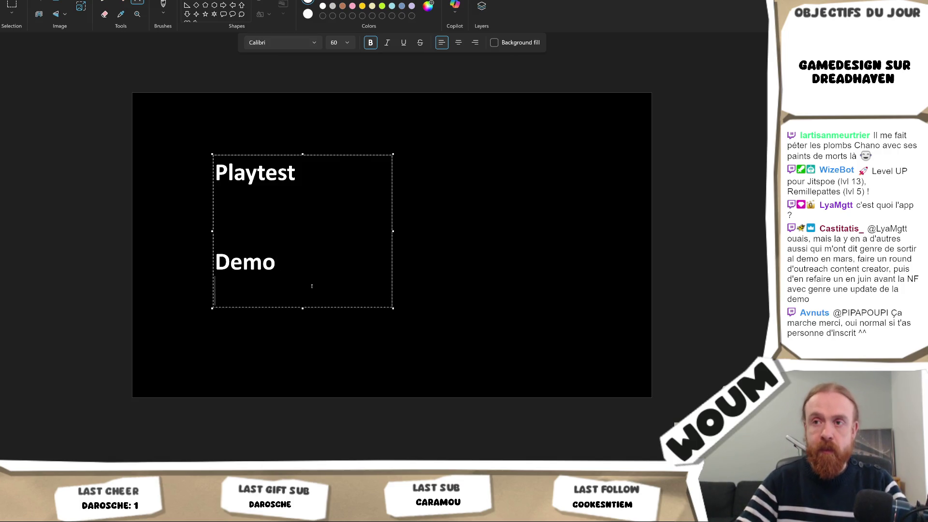
{"action": "type", "text": "- l"}
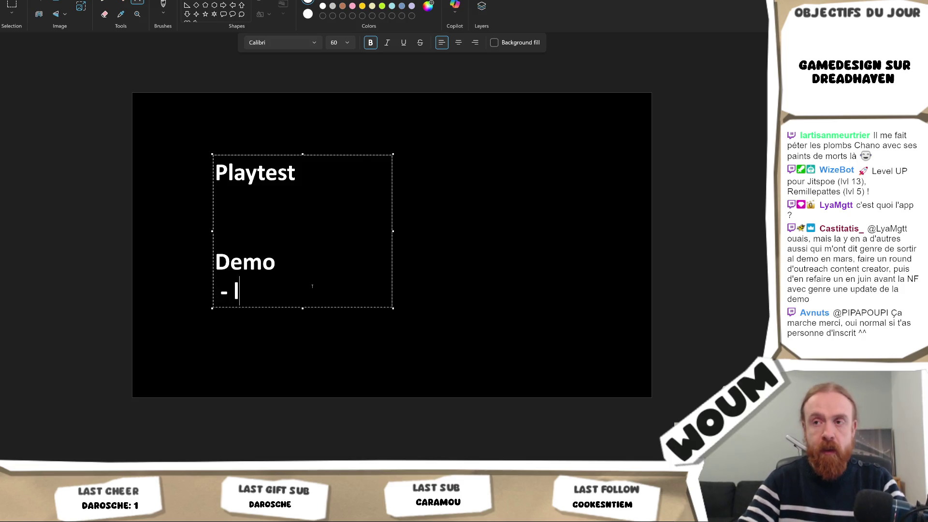
{"action": "type", "text": "ance ta demo"}
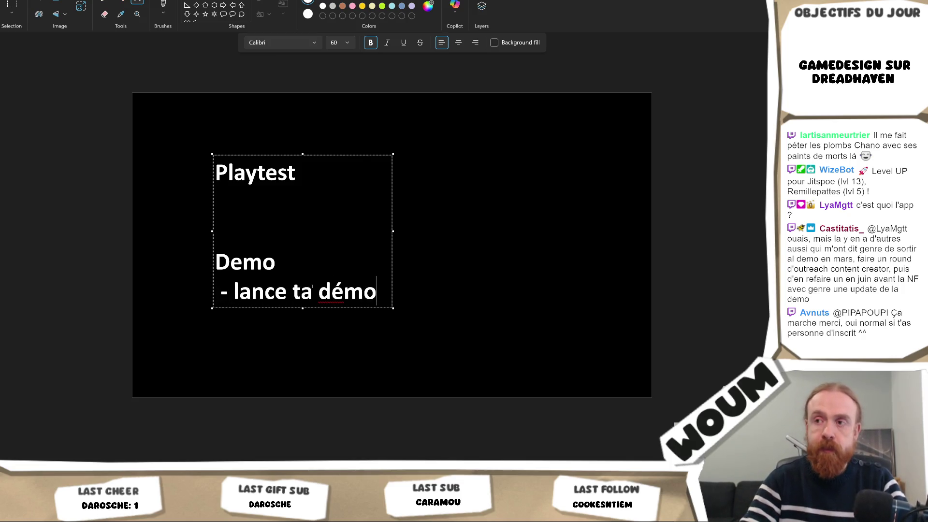
{"action": "key", "text": "Return"}
{"action": "type", "text": "=> les gens quiu ont w"}
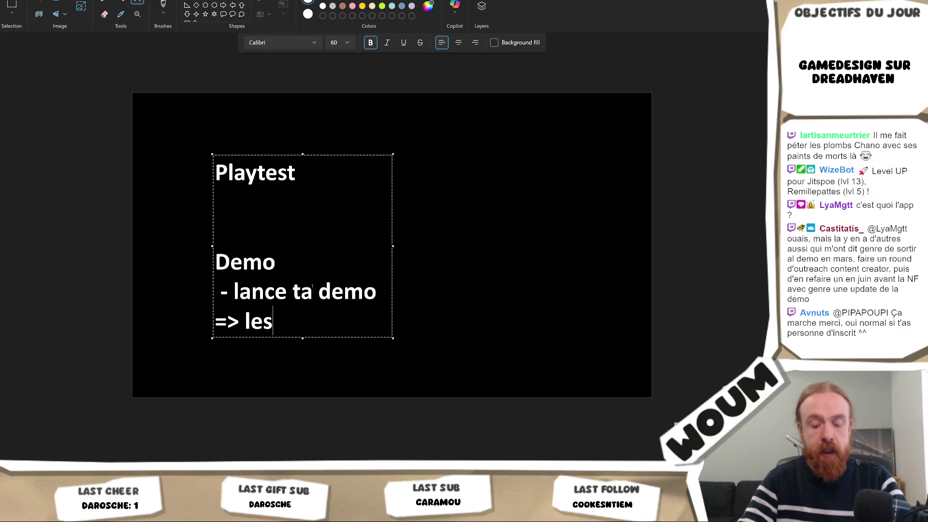
{"action": "type", "text": "ishl"}
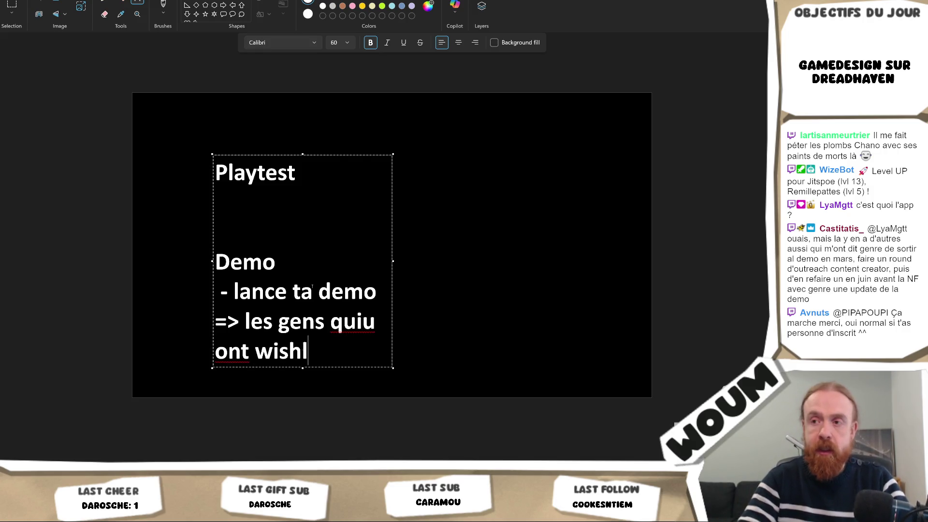
{"action": "type", "text": "ists r"}
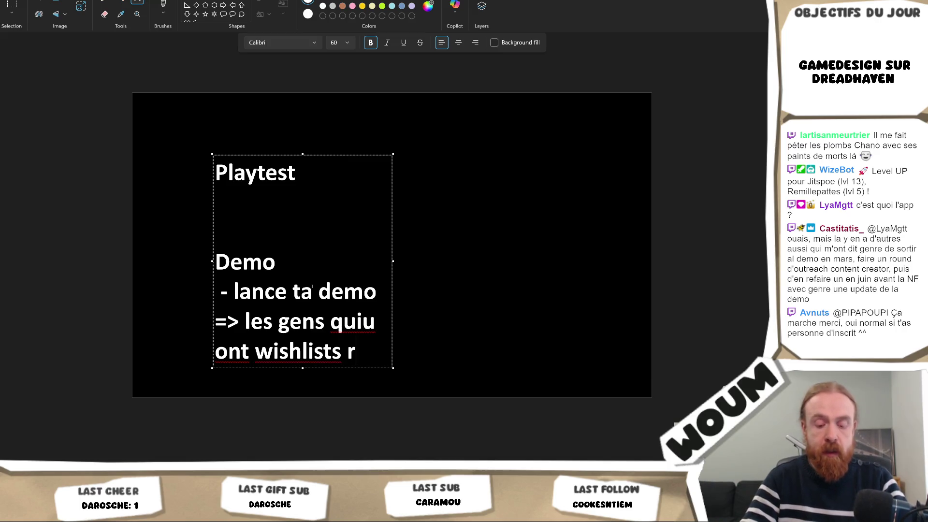
{"action": "type", "text": "ecoivent un mail"}
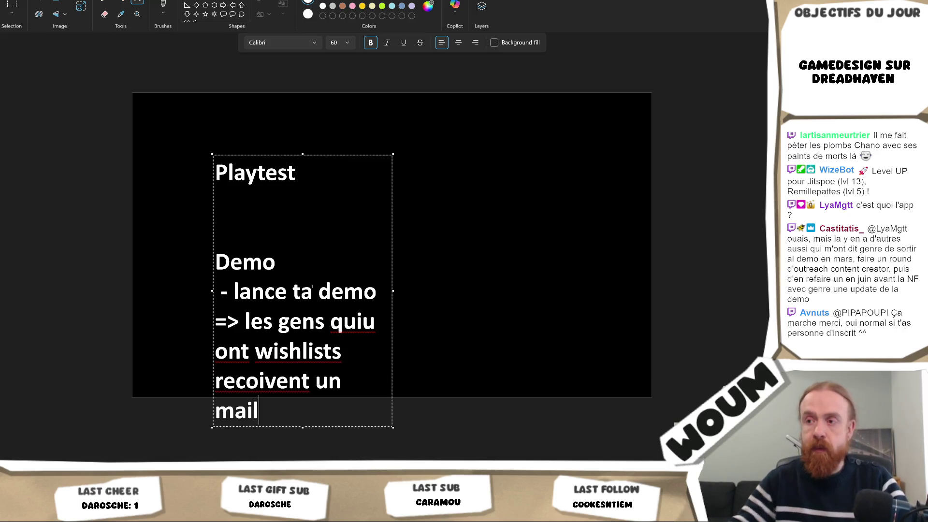
{"action": "left_click_drag", "start_coordinate": [400, 291], "coordinate": [638, 291]}
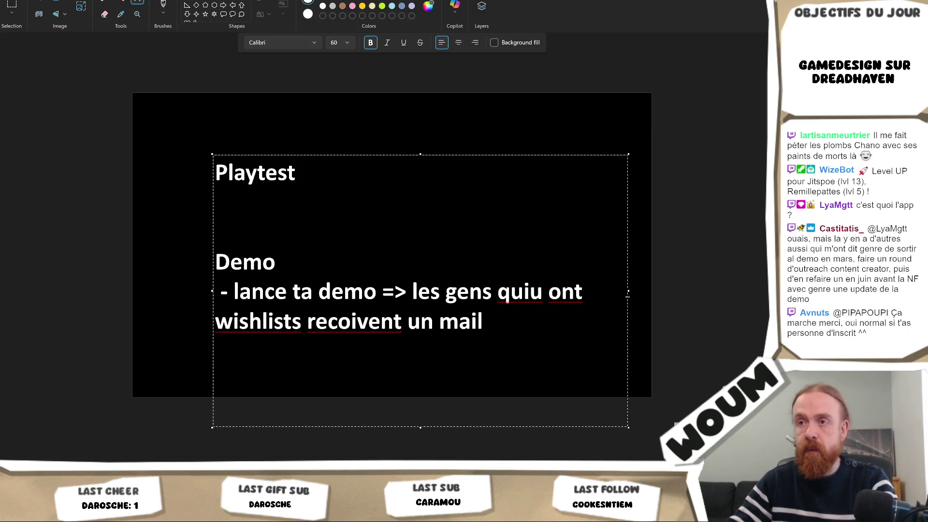
{"action": "left_click", "coordinate": [542, 291]}
{"action": "key", "text": "BackSpace"}
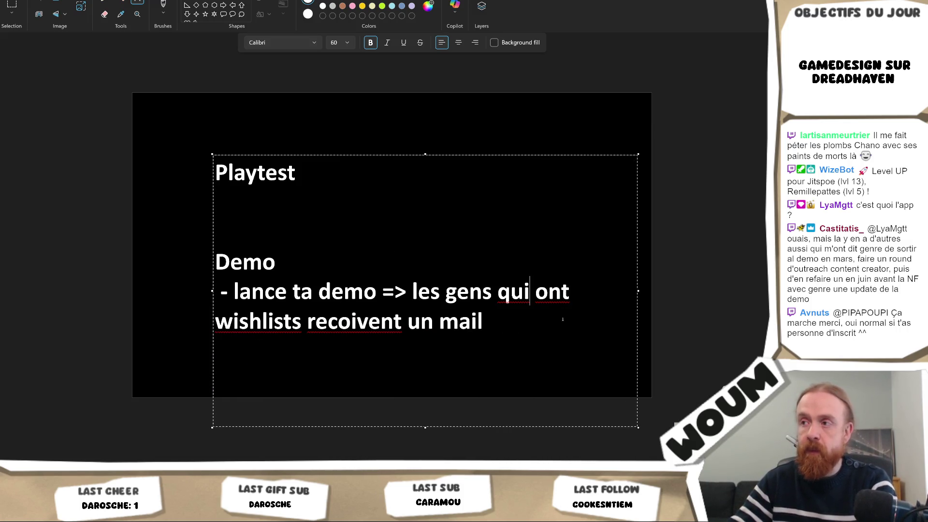
Add Playtest notes ending '=> rien' and 'une personne a accés => reçoit un mail', then commit.
{"action": "left_click", "coordinate": [315, 179]}
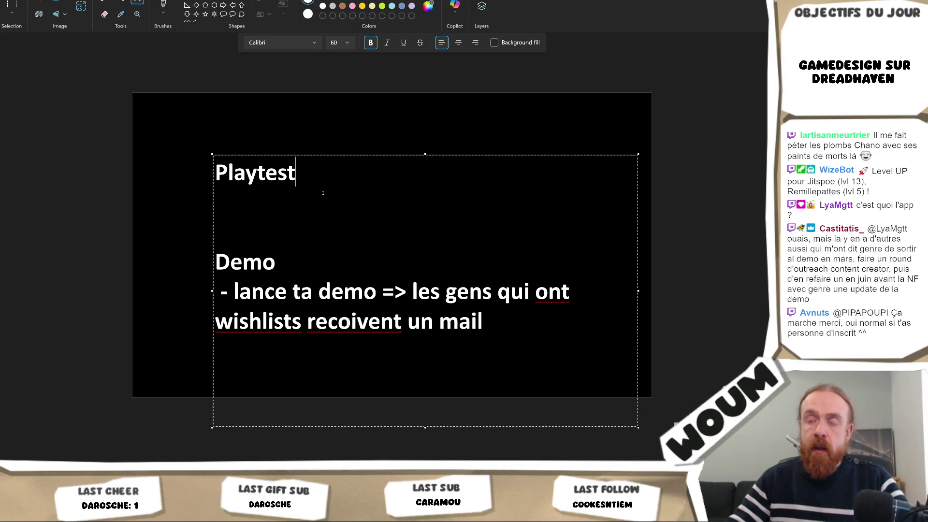
{"action": "key", "text": "Return"}
{"action": "type", "text": "-"}
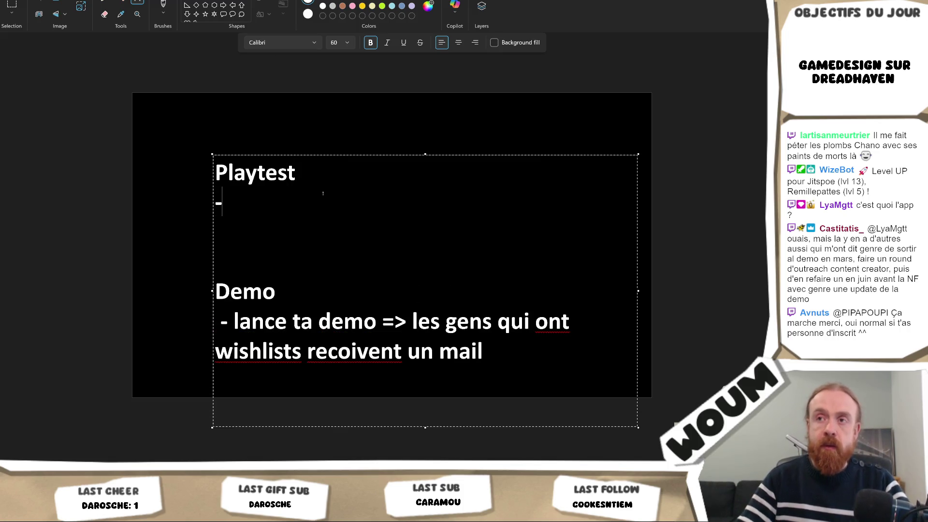
{"action": "type", "text": "lance t"}
{"action": "key", "text": "BackSpace"}
{"action": "type", "text": "p"}
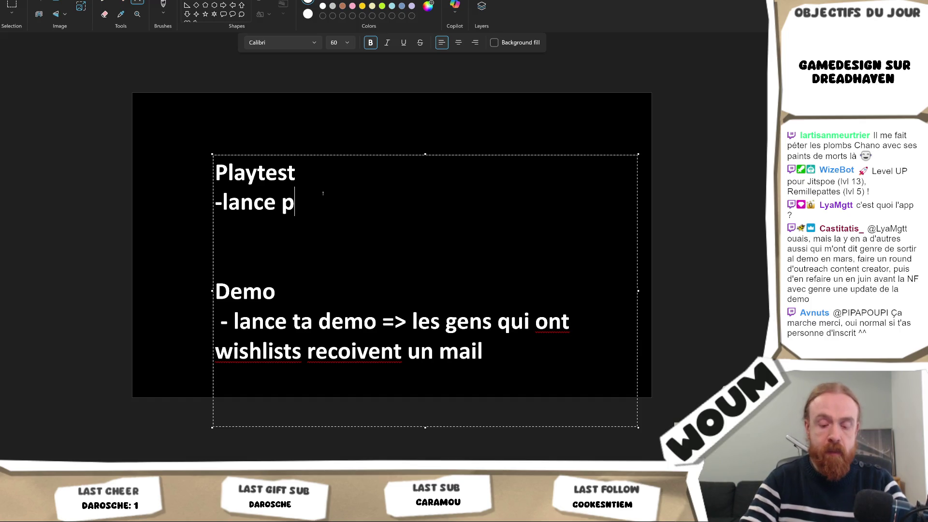
{"action": "type", "text": "laytest => ???"}
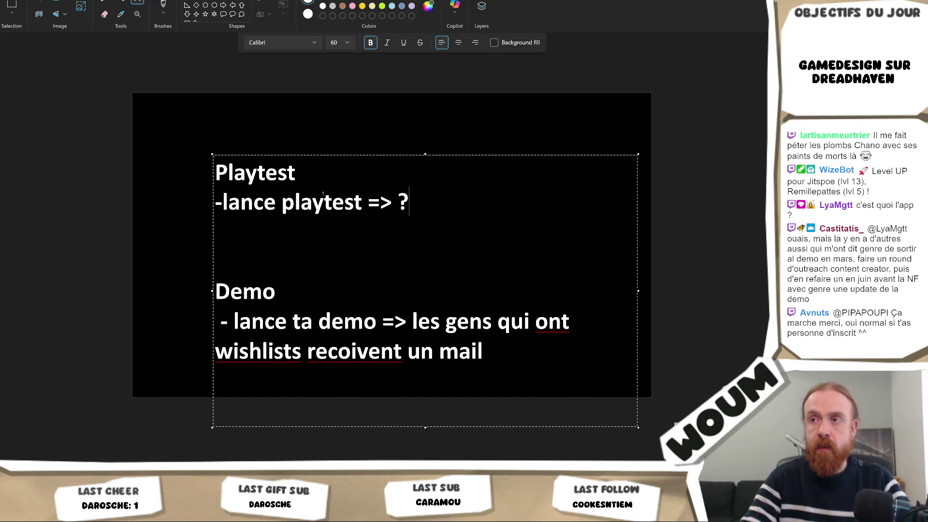
{"action": "key", "text": "BackSpace"}
{"action": "key", "text": "BackSpace"}
{"action": "key", "text": "BackSpace"}
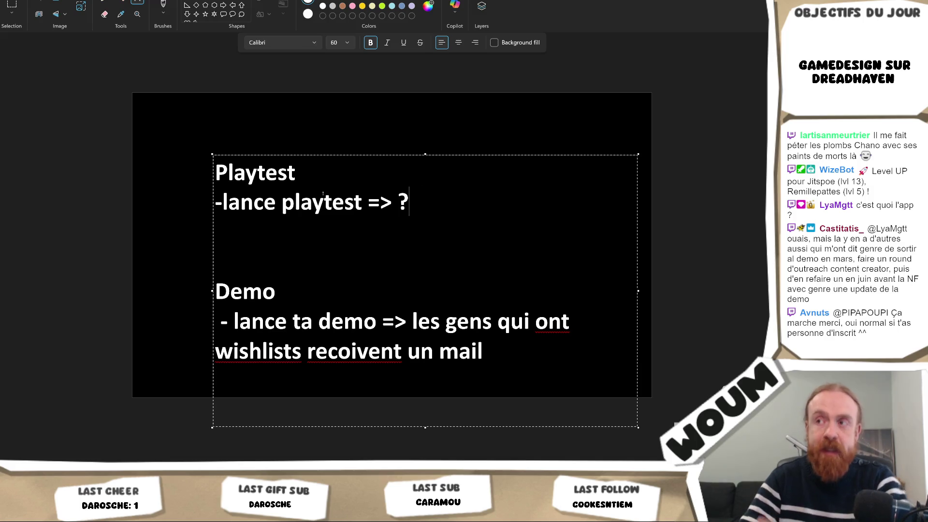
{"action": "type", "text": "rien"}
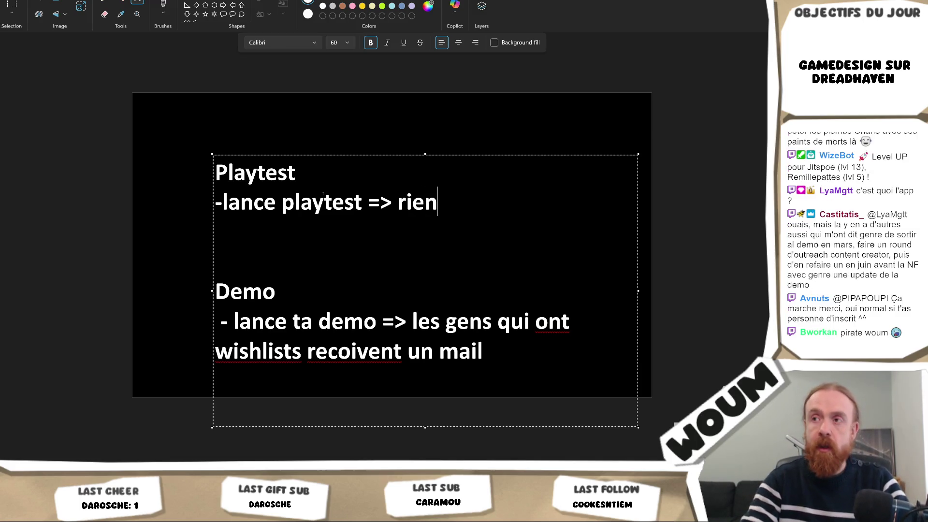
{"action": "key", "text": "Return"}
{"action": "type", "text": "-"}
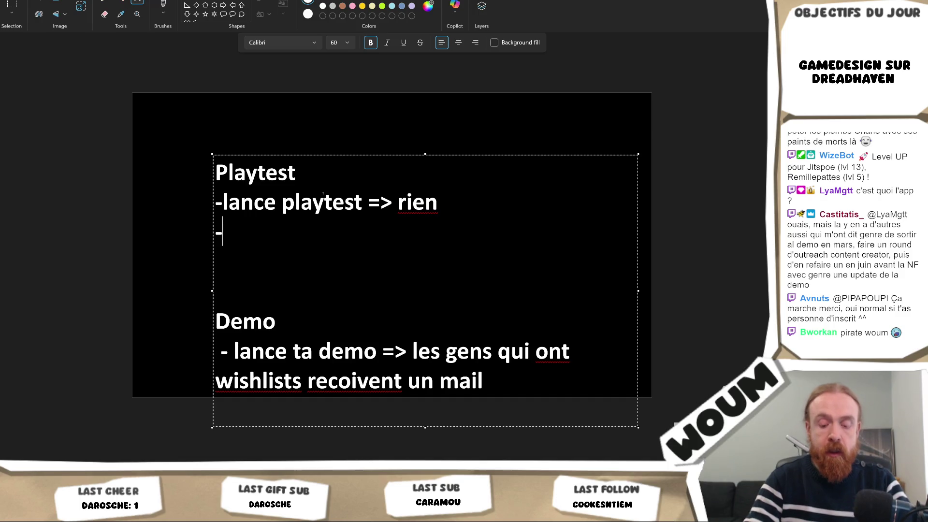
{"action": "type", "text": "per"}
{"action": "key", "text": "BackSpace"}
{"action": "key", "text": "BackSpace"}
{"action": "key", "text": "BackSpace"}
{"action": "type", "text": "une "}
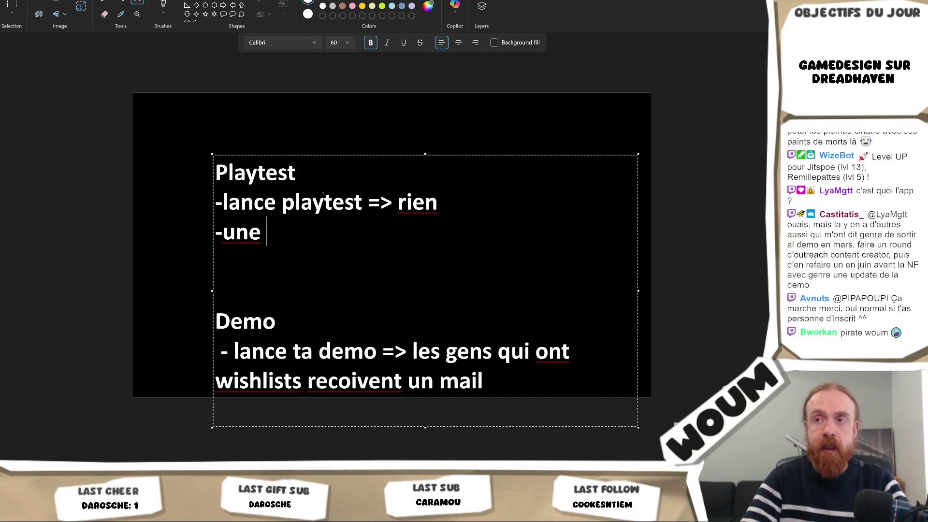
{"action": "type", "text": "personne a accés "}
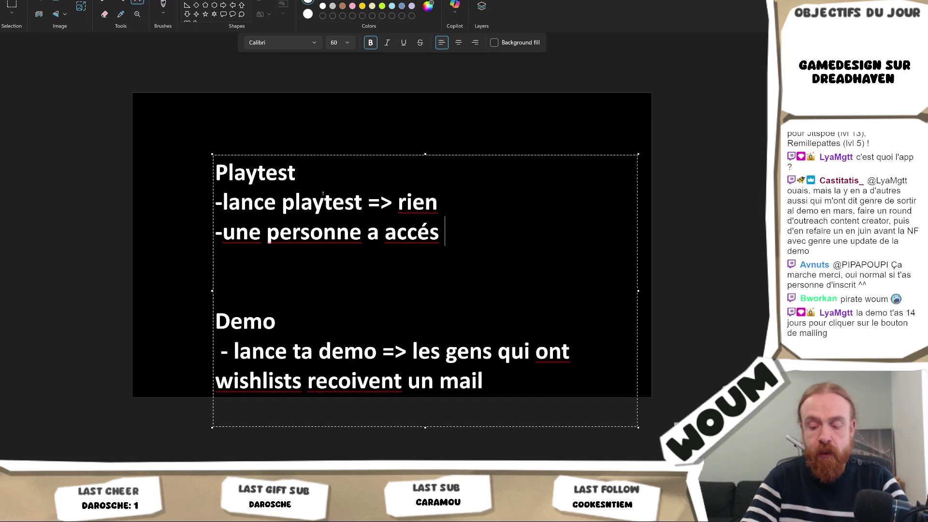
{"action": "type", "text": "=> reçoit un "}
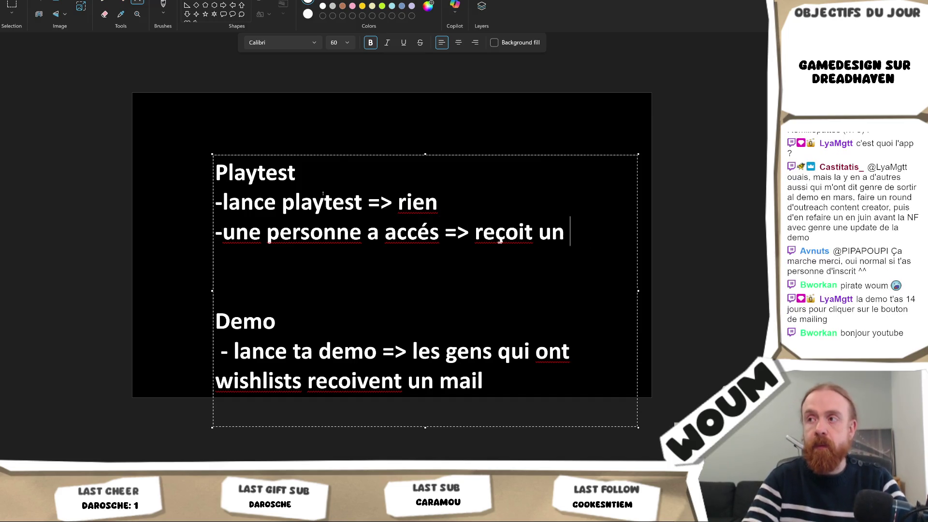
{"action": "type", "text": "mail"}
{"action": "left_click", "coordinate": [104, 111]}
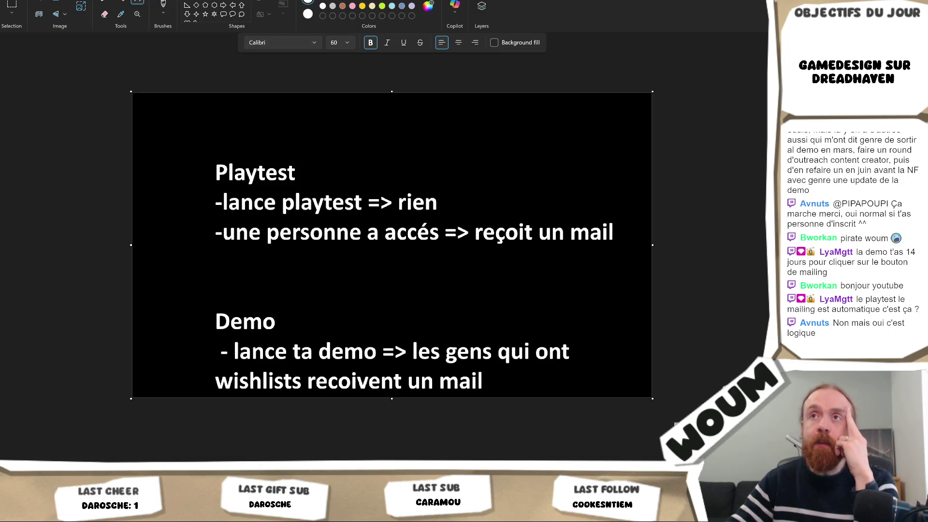
{"action": "left_click", "coordinate": [104, 1]}
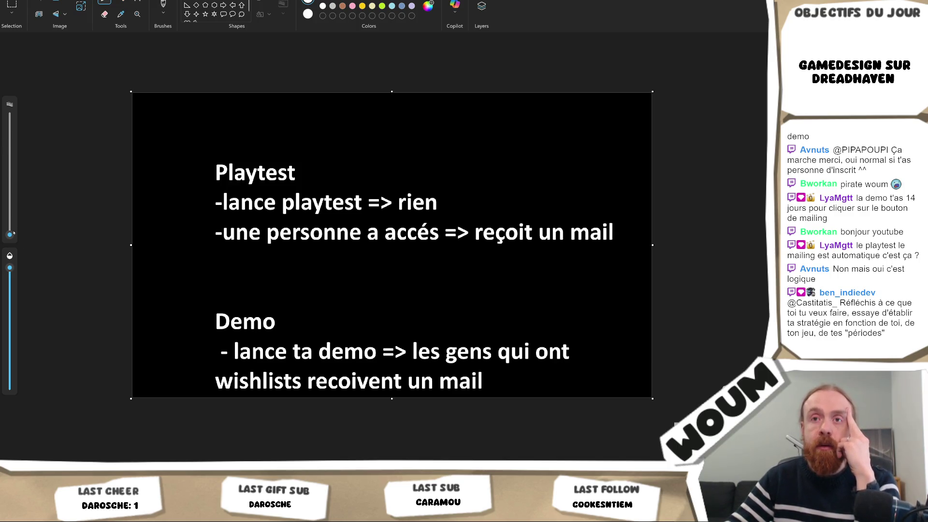
Draw a white bullet and bracket beside Playtest, extend it down to Demo, and begin '1-3 mois'.
{"action": "left_click_drag", "start_coordinate": [13, 234], "coordinate": [13, 208]}
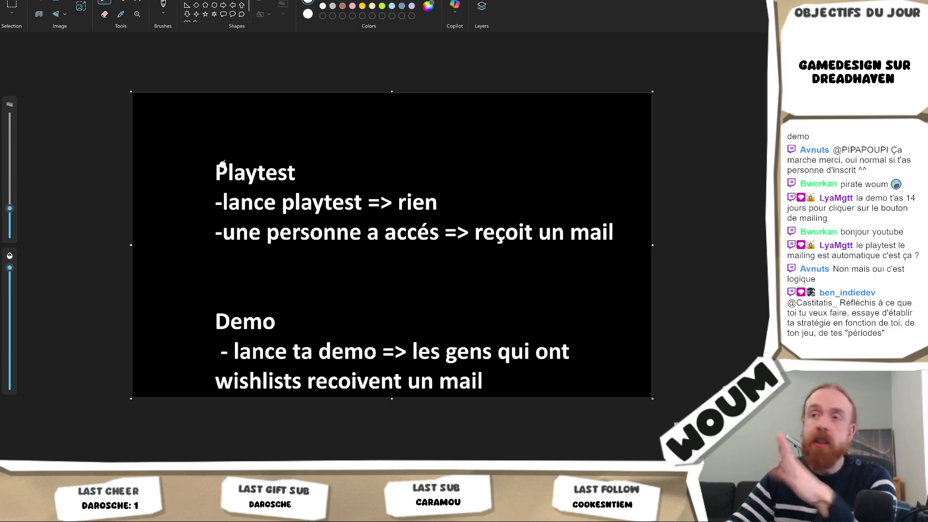
{"action": "left_click", "coordinate": [203, 166]}
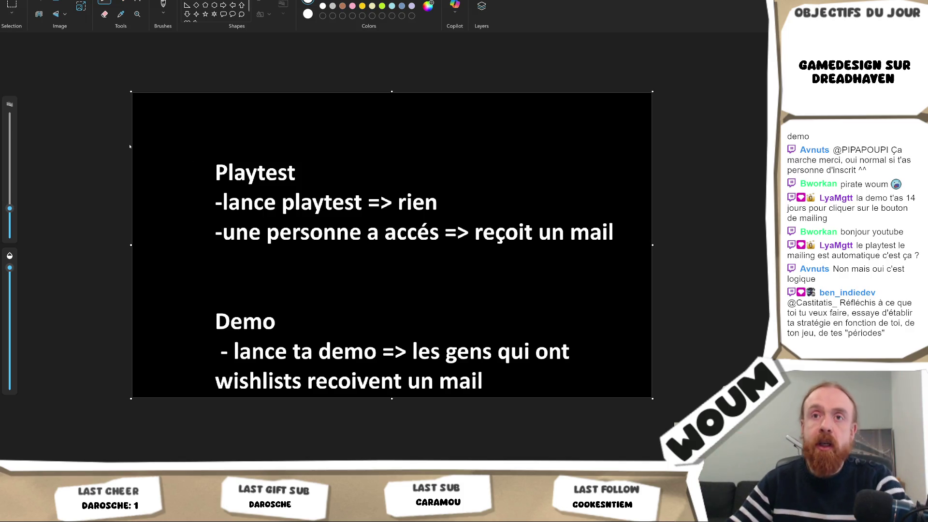
{"action": "left_click_drag", "start_coordinate": [9, 208], "coordinate": [10, 221]}
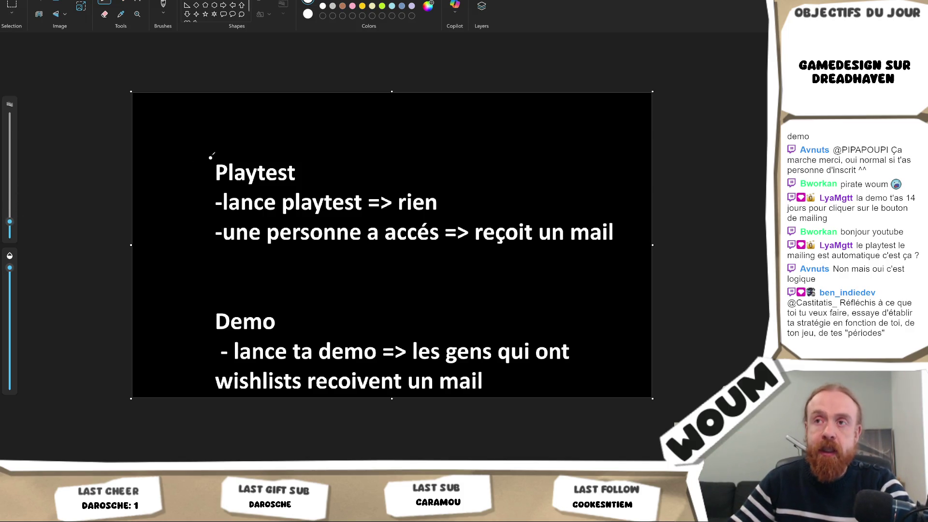
{"action": "mouse_move", "coordinate": [219, 152]}
{"action": "left_mouse_down"}
{"action": "mouse_move", "coordinate": [182, 215]}
{"action": "mouse_move", "coordinate": [216, 256]}
{"action": "left_mouse_up"}
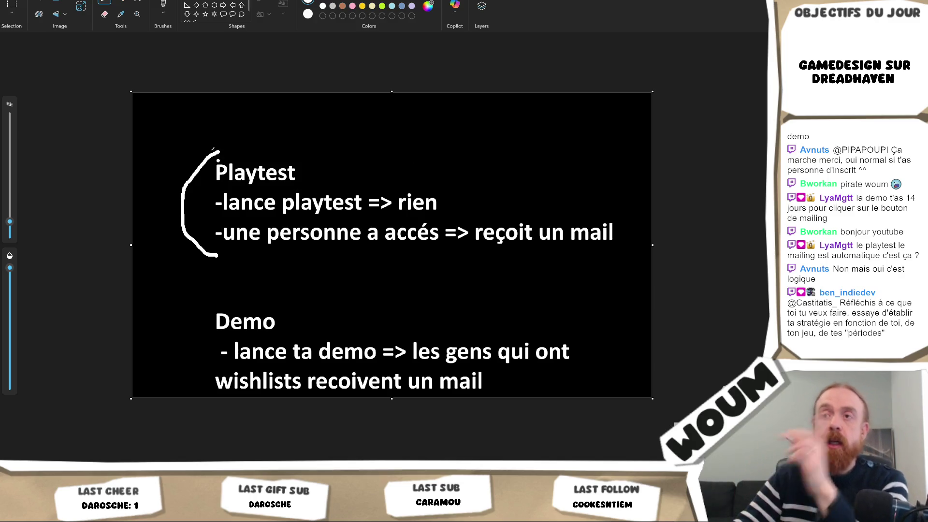
{"action": "mouse_move", "coordinate": [182, 212]}
{"action": "left_mouse_down"}
{"action": "mouse_move", "coordinate": [174, 342]}
{"action": "mouse_move", "coordinate": [179, 332]}
{"action": "mouse_move", "coordinate": [163, 363]}
{"action": "left_mouse_up"}
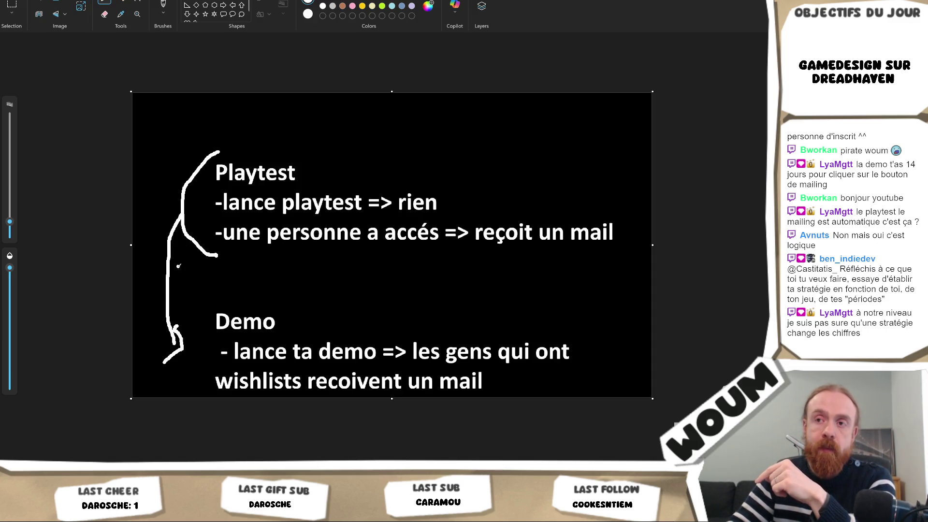
{"action": "mouse_move", "coordinate": [180, 264]}
{"action": "left_mouse_down"}
{"action": "mouse_move", "coordinate": [186, 289]}
{"action": "mouse_move", "coordinate": [227, 279]}
{"action": "mouse_move", "coordinate": [221, 289]}
{"action": "mouse_move", "coordinate": [256, 283]}
{"action": "mouse_move", "coordinate": [272, 292]}
{"action": "mouse_move", "coordinate": [286, 282]}
{"action": "mouse_move", "coordinate": [298, 301]}
{"action": "left_mouse_up"}
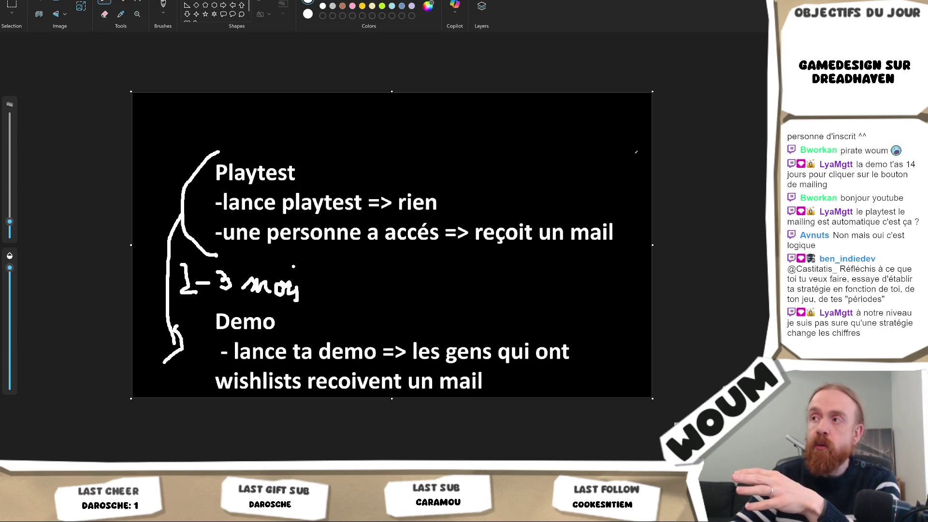
Draw a right-hand bracket from the Playtest notes down to Demo, then scribble red across Playtest.
{"action": "mouse_move", "coordinate": [597, 155]}
{"action": "left_mouse_down"}
{"action": "mouse_move", "coordinate": [630, 158]}
{"action": "mouse_move", "coordinate": [630, 292]}
{"action": "mouse_move", "coordinate": [588, 287]}
{"action": "mouse_move", "coordinate": [617, 327]}
{"action": "mouse_move", "coordinate": [598, 357]}
{"action": "mouse_move", "coordinate": [619, 353]}
{"action": "left_mouse_up"}
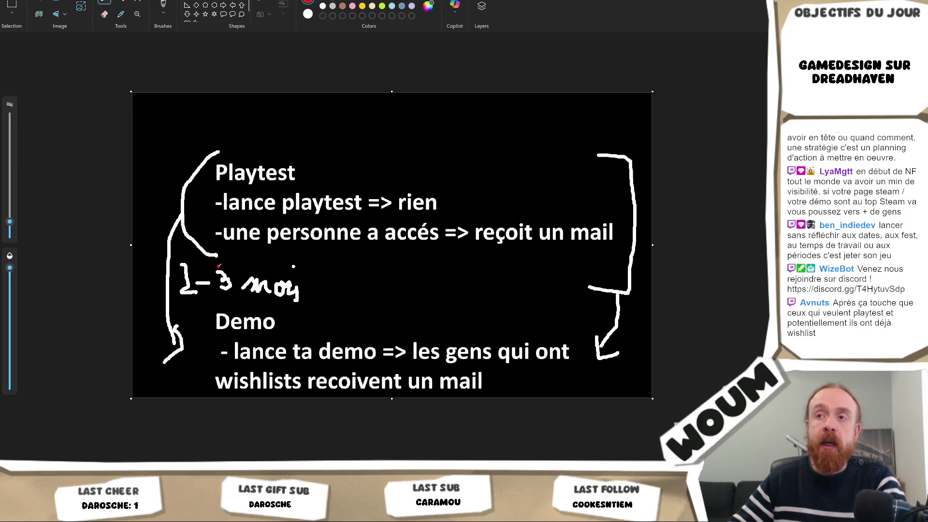
{"action": "mouse_move", "coordinate": [173, 238]}
{"action": "left_mouse_down"}
{"action": "mouse_move", "coordinate": [314, 176]}
{"action": "mouse_move", "coordinate": [452, 193]}
{"action": "mouse_move", "coordinate": [628, 191]}
{"action": "mouse_move", "coordinate": [642, 220]}
{"action": "left_mouse_up"}
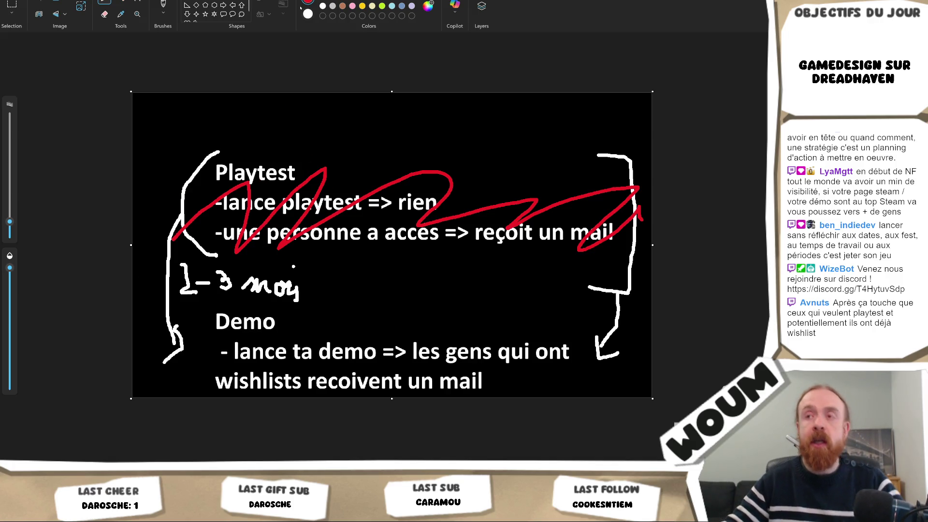
Undo the red scribble, return to white, and sketch an upward arrow above Playtest.
{"action": "key", "text": "ctrl+z"}
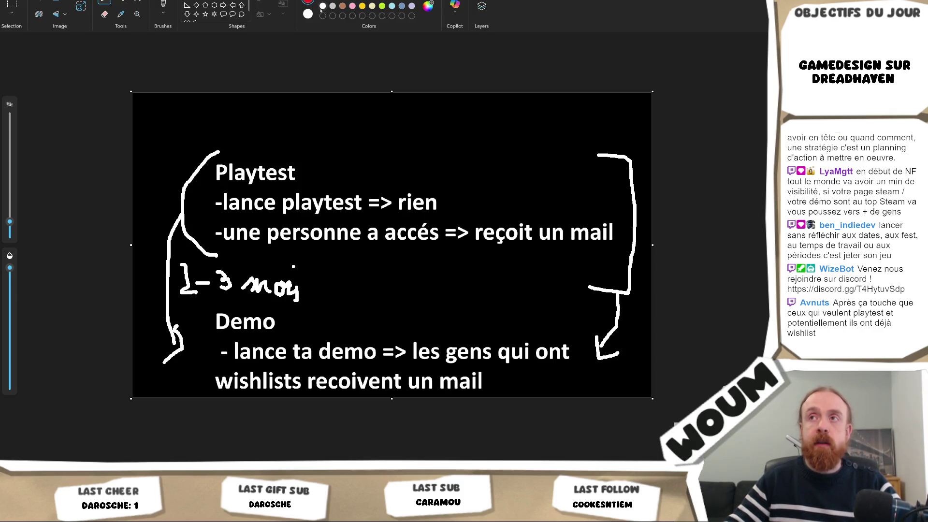
{"action": "left_click", "coordinate": [323, 6]}
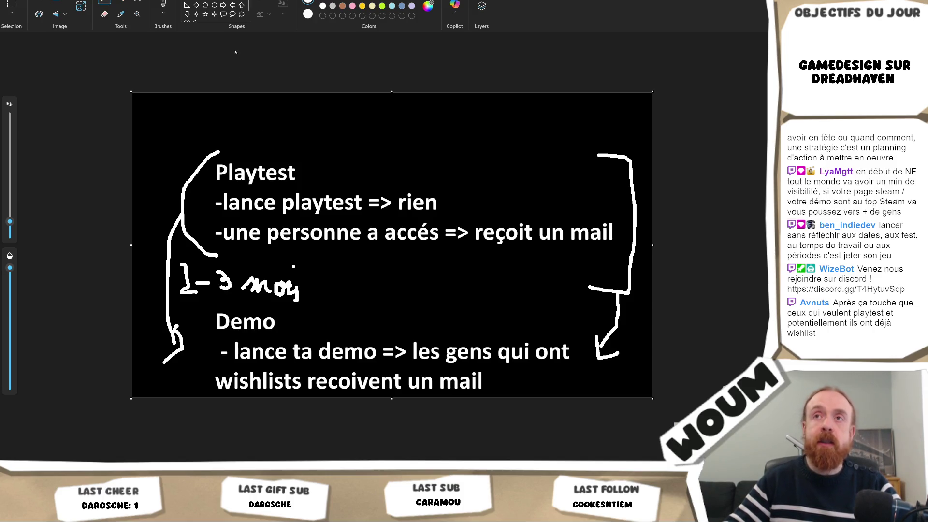
{"action": "mouse_move", "coordinate": [315, 165]}
{"action": "left_mouse_down"}
{"action": "mouse_move", "coordinate": [329, 132]}
{"action": "mouse_move", "coordinate": [339, 140]}
{"action": "mouse_move", "coordinate": [334, 167]}
{"action": "mouse_move", "coordinate": [363, 156]}
{"action": "mouse_move", "coordinate": [381, 169]}
{"action": "mouse_move", "coordinate": [354, 193]}
{"action": "left_mouse_up"}
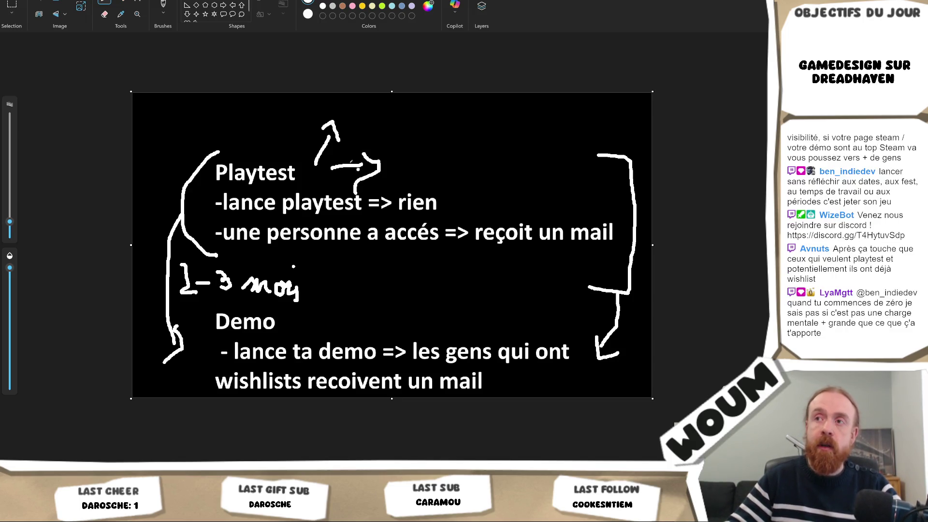
Add a size-22 note above the arrow reading 'ouvert : quelqu'un clique => ila accès direct'.
{"action": "left_click", "coordinate": [137, 3]}
{"action": "left_click", "coordinate": [348, 105]}
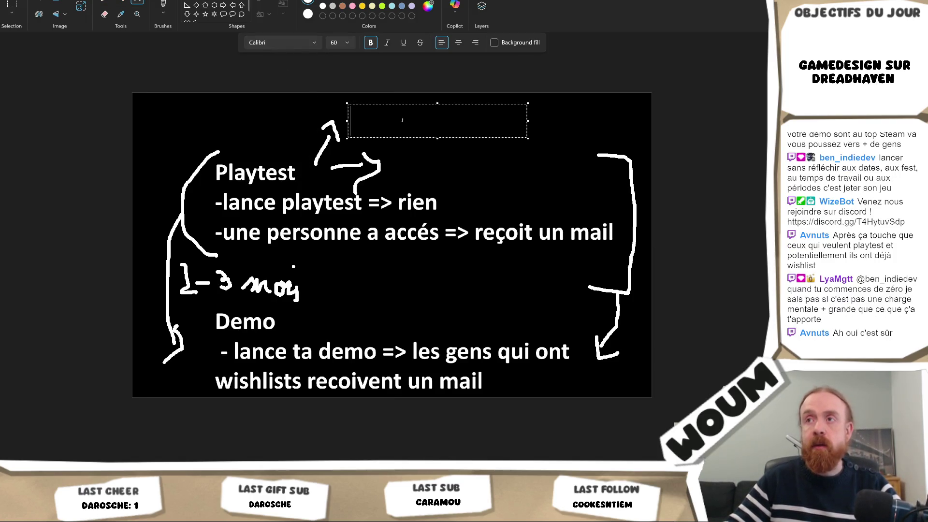
{"action": "type", "text": "ouvert ="}
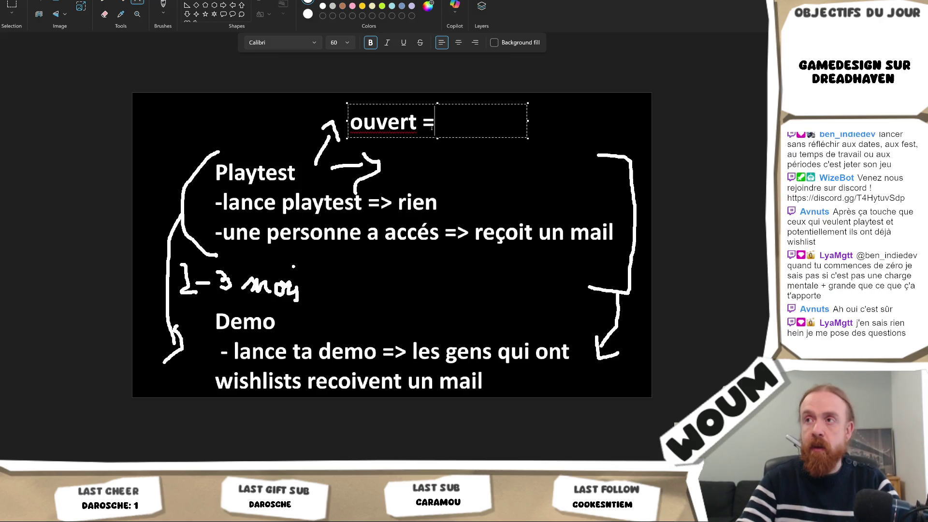
{"action": "key", "text": "BackSpace"}
{"action": "type", "text": ": quelqu'un"}
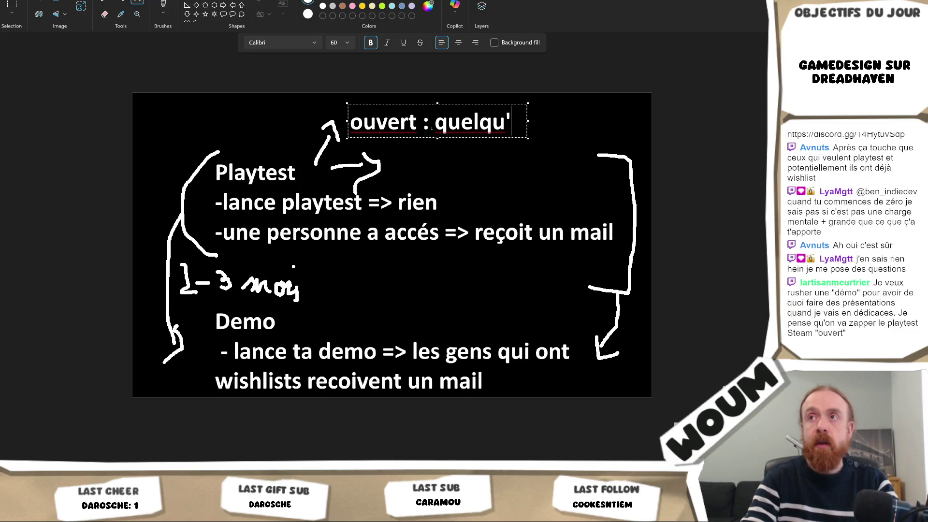
{"action": "key", "text": "ctrl+a"}
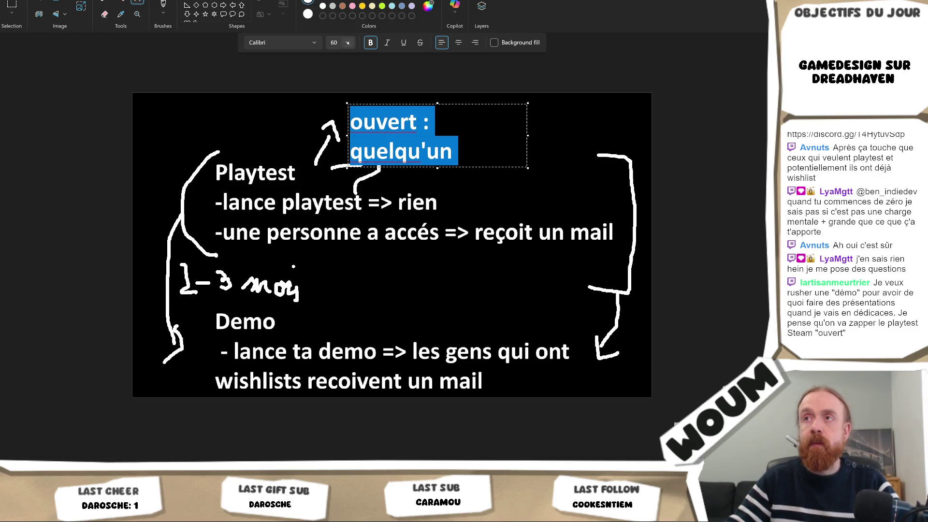
{"action": "left_click", "coordinate": [347, 43]}
{"action": "left_click", "coordinate": [336, 196]}
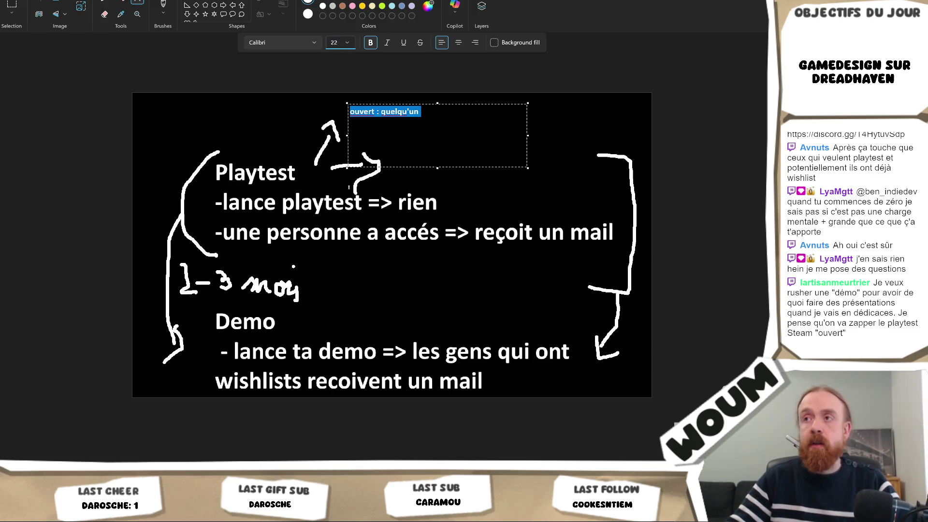
{"action": "left_click", "coordinate": [435, 116]}
{"action": "type", "text": "clique => "}
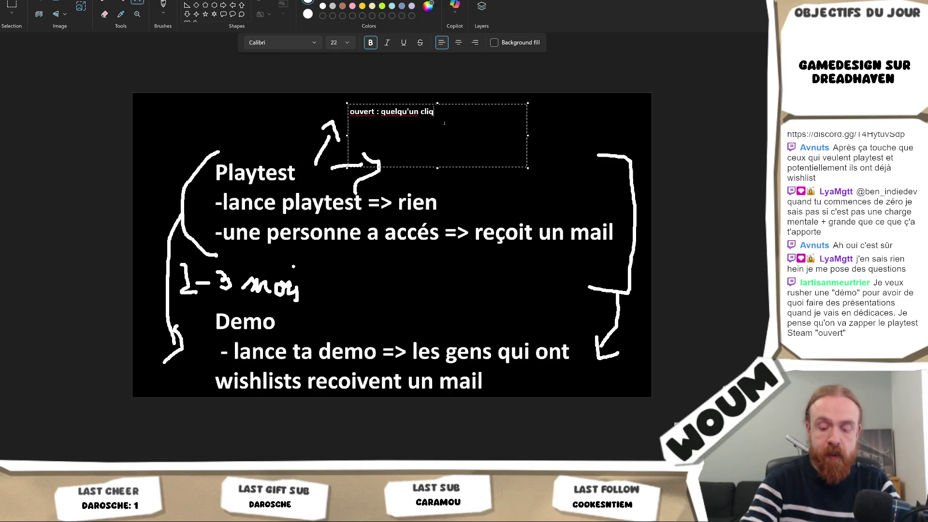
{"action": "type", "text": "ila  accès direct"}
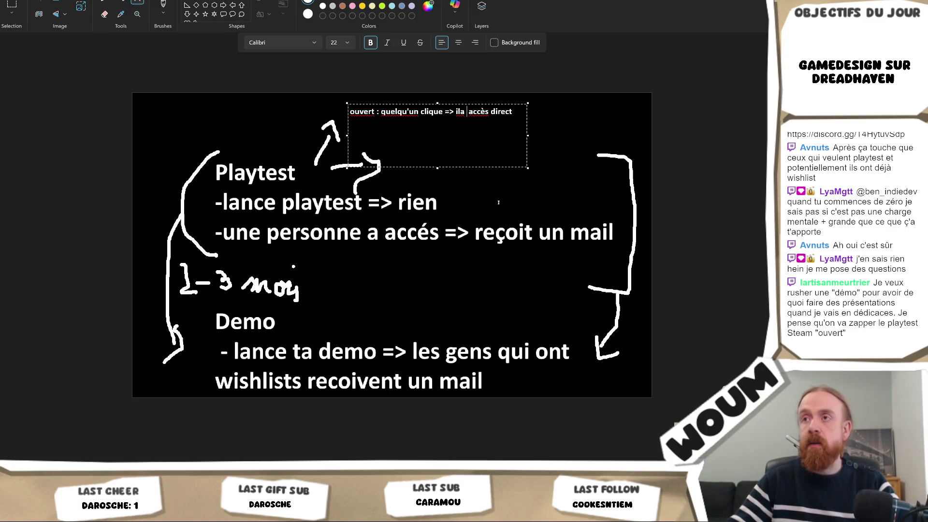
{"action": "key", "text": "Escape"}
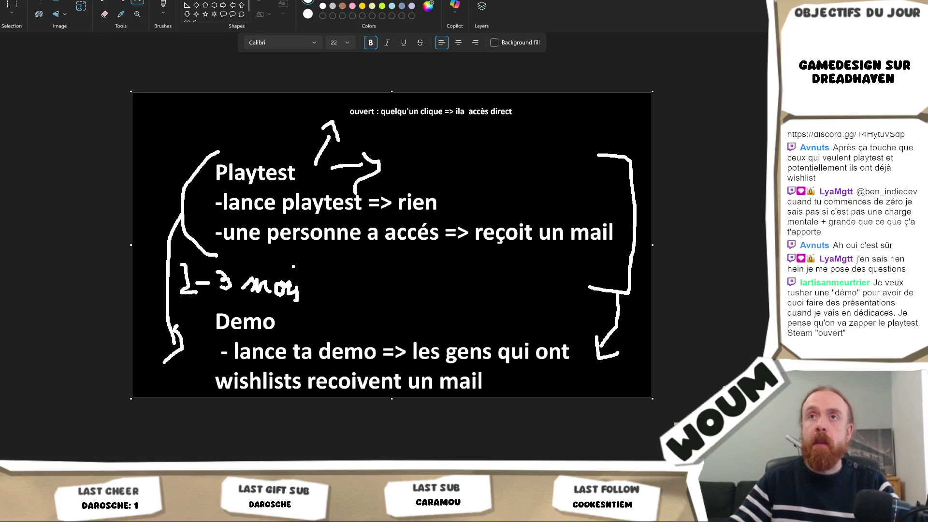
Type the 'Fermé' note on Steam back-end validation, ending '(tu peux valider QUE par pays)'.
{"action": "left_click", "coordinate": [396, 168]}
{"action": "type", "text": "Fermé : q"}
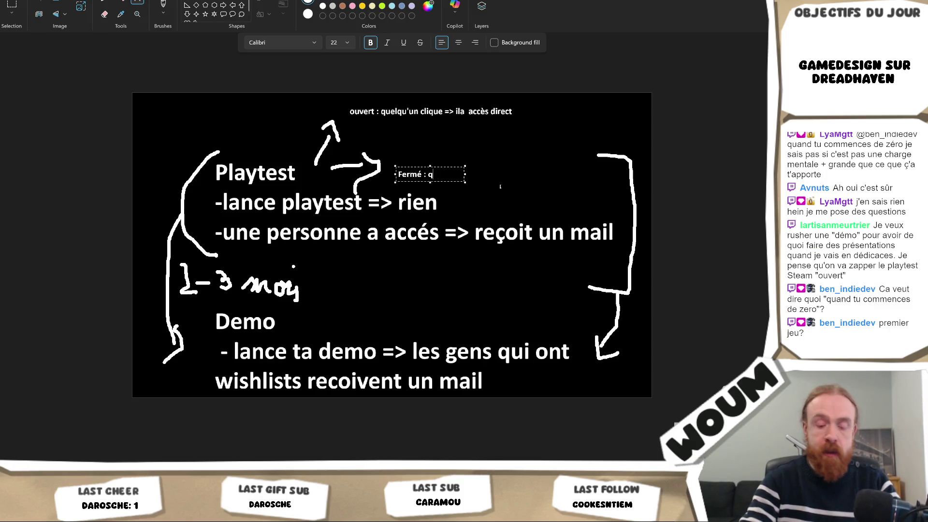
{"action": "type", "text": "uelqu'un cliq"}
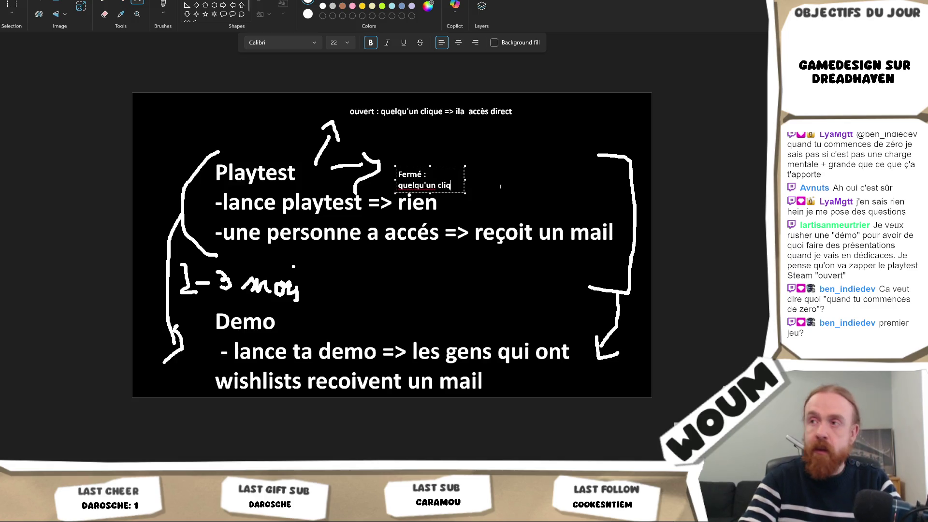
{"action": "type", "text": "ue et il at"}
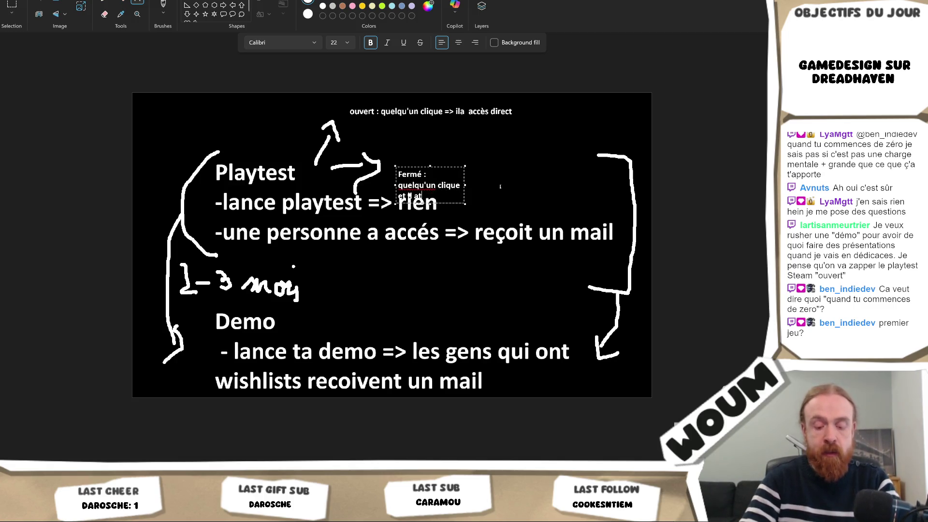
{"action": "type", "text": "tends que tu valides"}
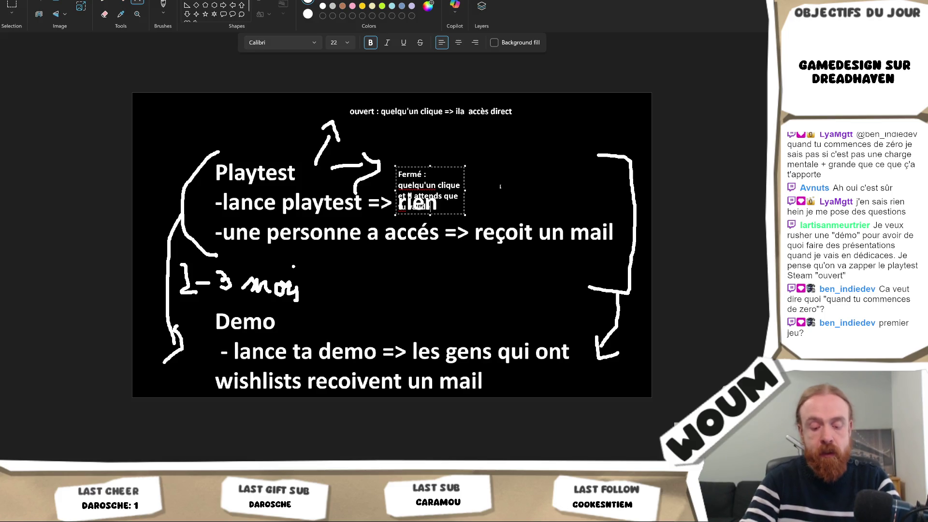
{"action": "type", "text": " dans le back steam"}
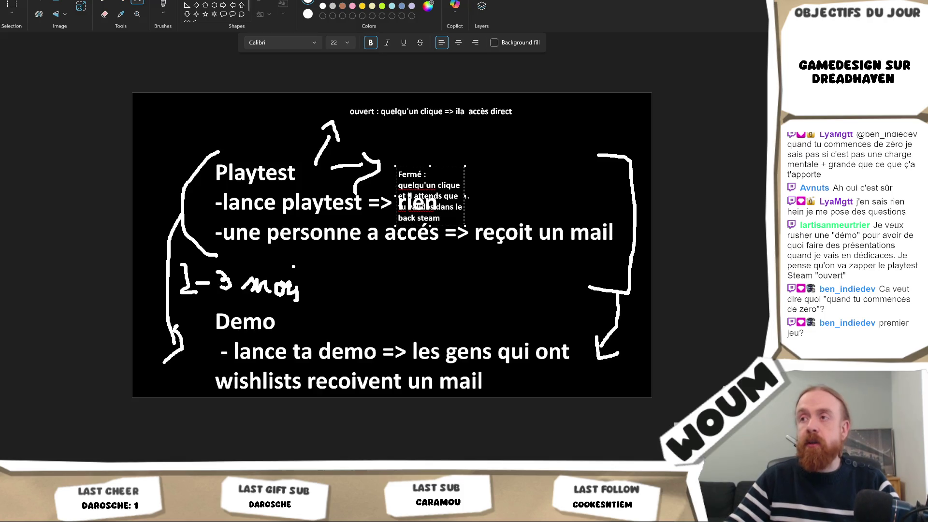
{"action": "left_click_drag", "start_coordinate": [467, 196], "coordinate": [600, 196]}
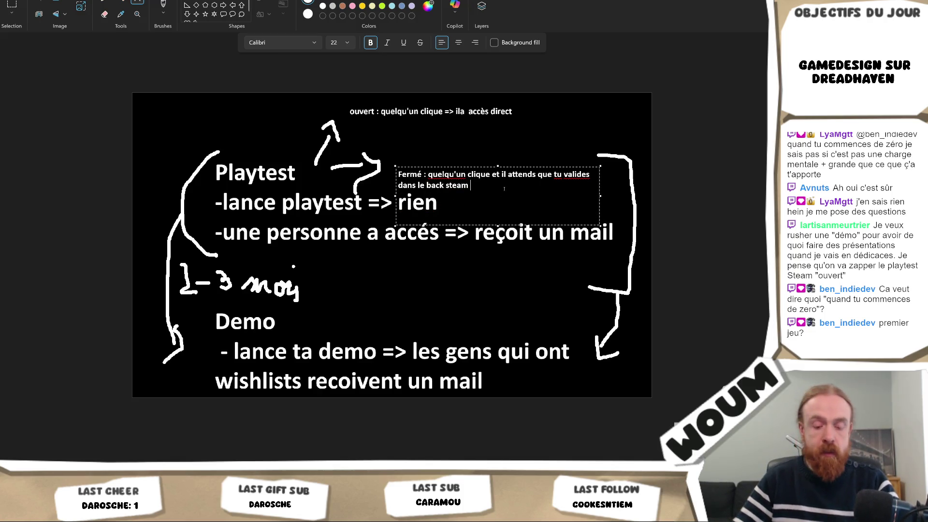
{"action": "type", "text": "(tu peux valider"}
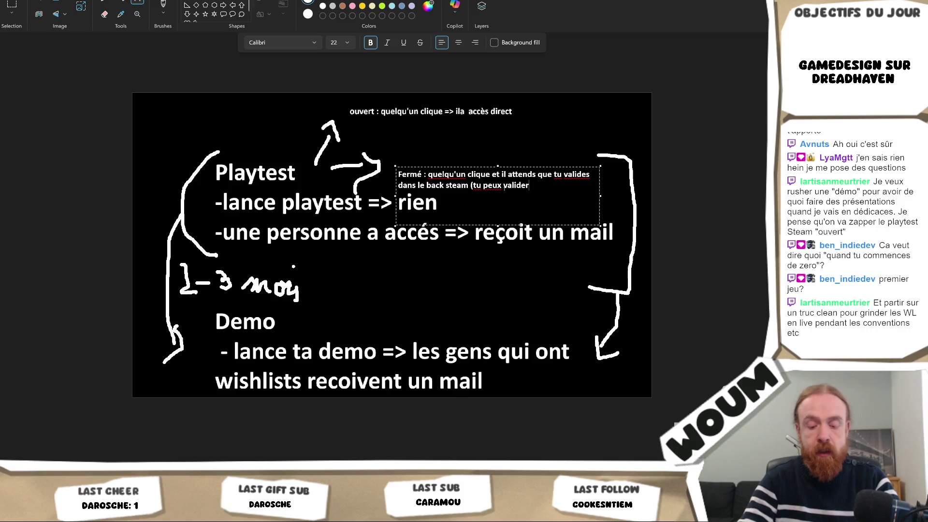
{"action": "type", "text": " QUE par pay"}
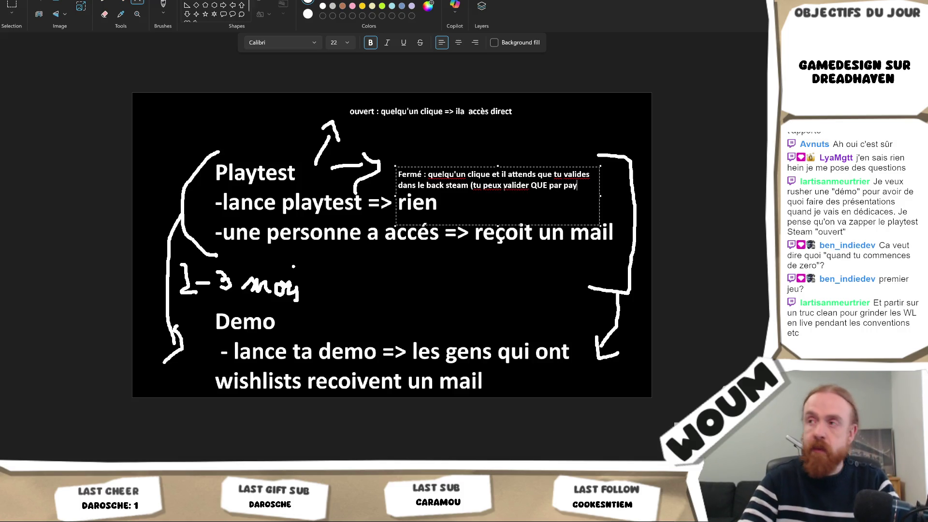
{"action": "type", "text": "s="}
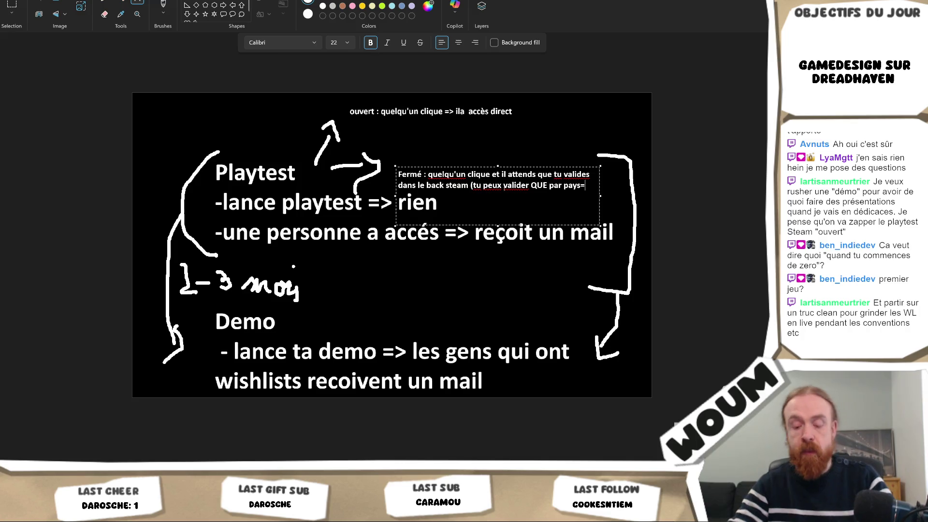
{"action": "key", "text": "BackSpace"}
{"action": "type", "text": ")"}
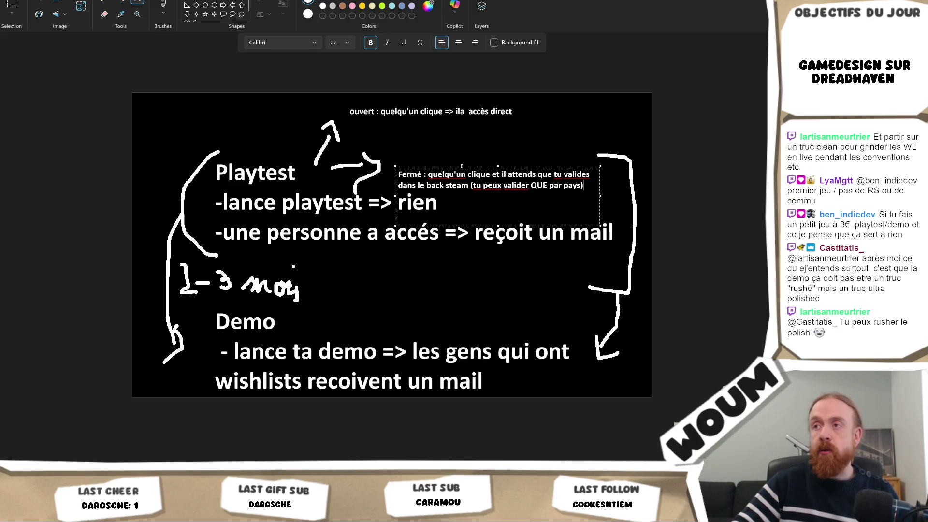
Move the Fermé note up beside the arrow, trim its box, commit it, then return to the store page.
{"action": "left_click_drag", "start_coordinate": [462, 169], "coordinate": [457, 153]}
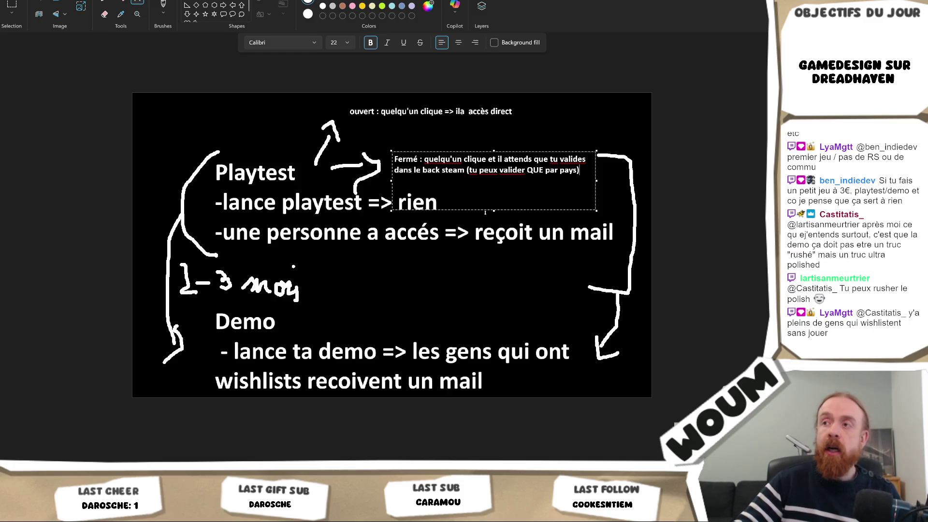
{"action": "mouse_move", "coordinate": [495, 210]}
{"action": "left_mouse_down"}
{"action": "mouse_move", "coordinate": [500, 188]}
{"action": "mouse_move", "coordinate": [504, 205]}
{"action": "left_mouse_up"}
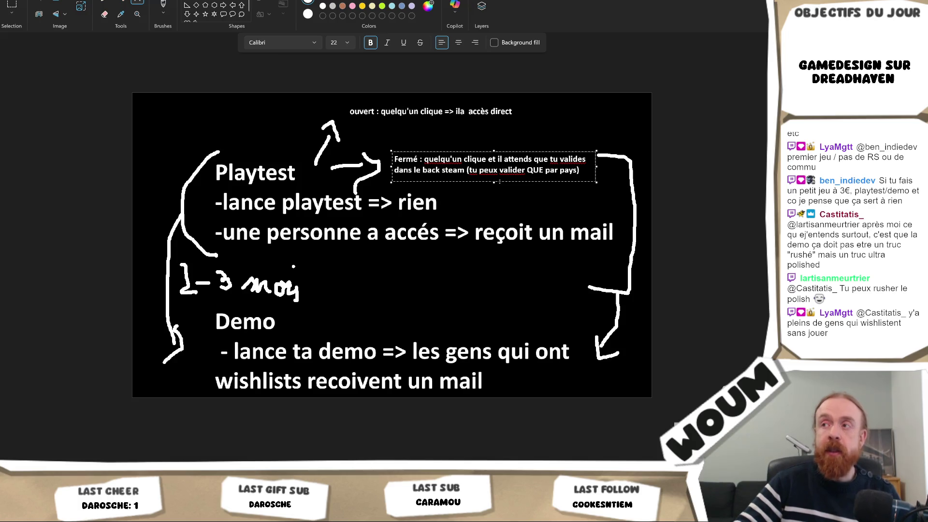
{"action": "left_click", "coordinate": [337, 249]}
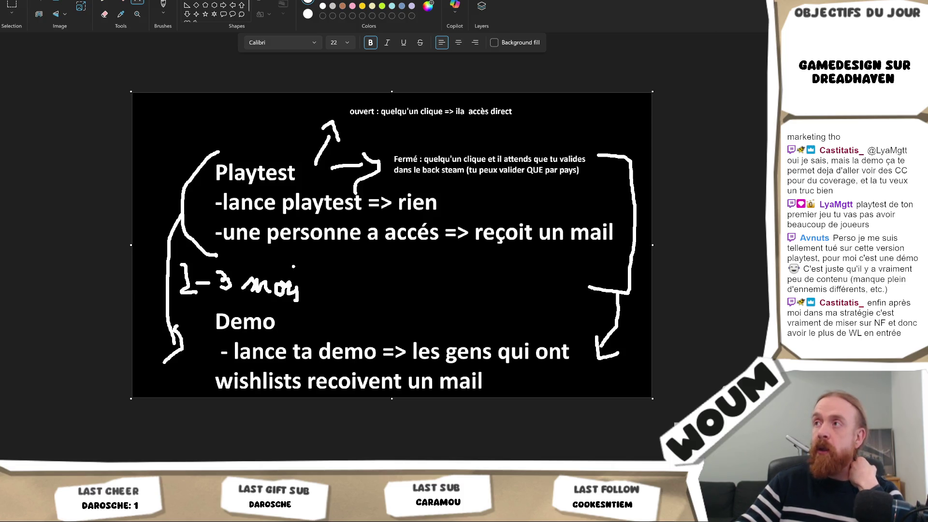
{"action": "key", "text": "alt+Tab"}
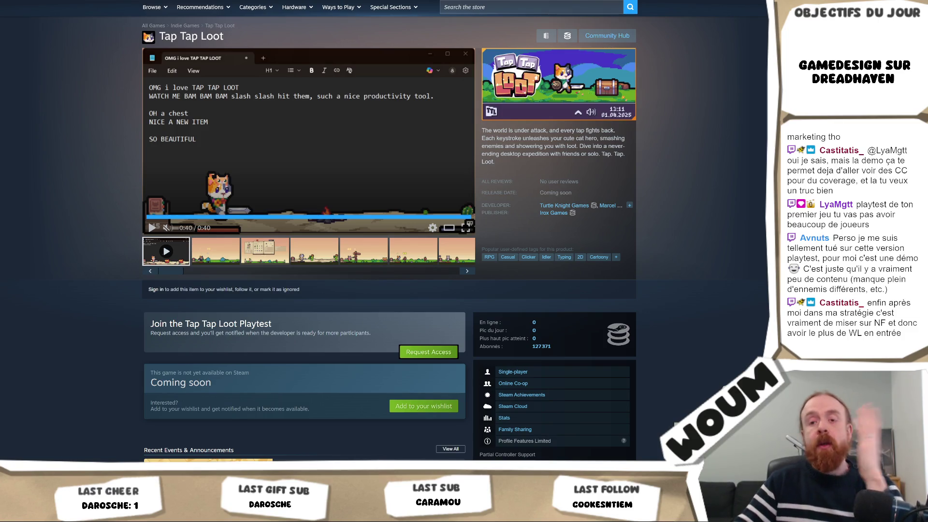
{"action": "key", "text": "alt+Tab"}
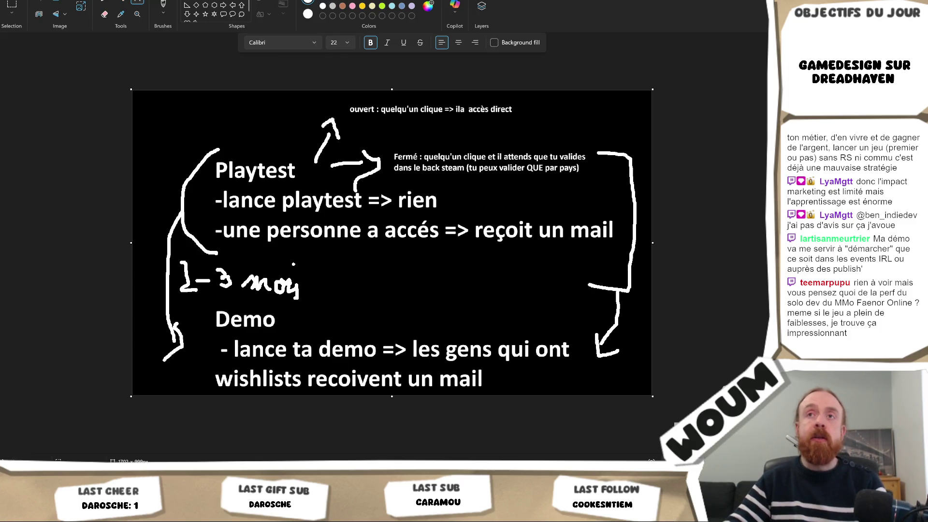
Switch Paint to the Pencil tool and go back to the Unity editor.
{"action": "left_click", "coordinate": [104, 4]}
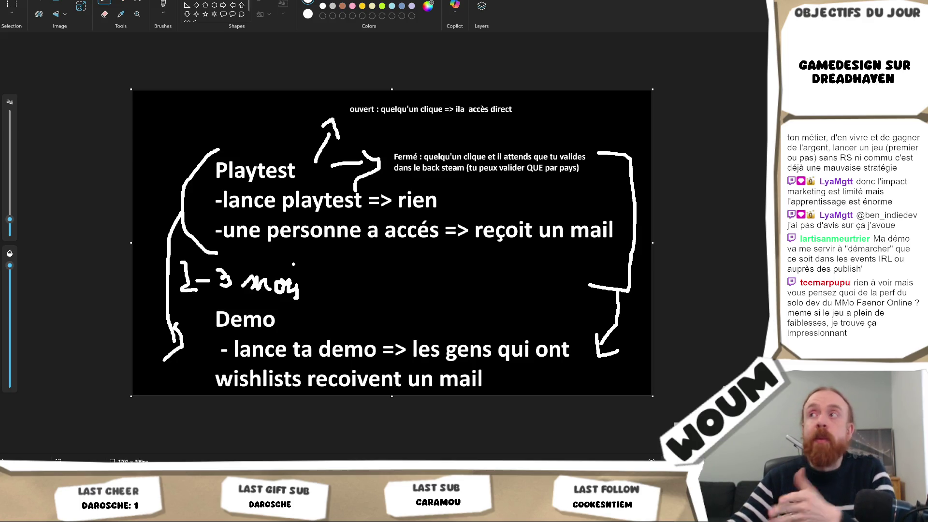
{"action": "key", "text": "alt+Tab"}
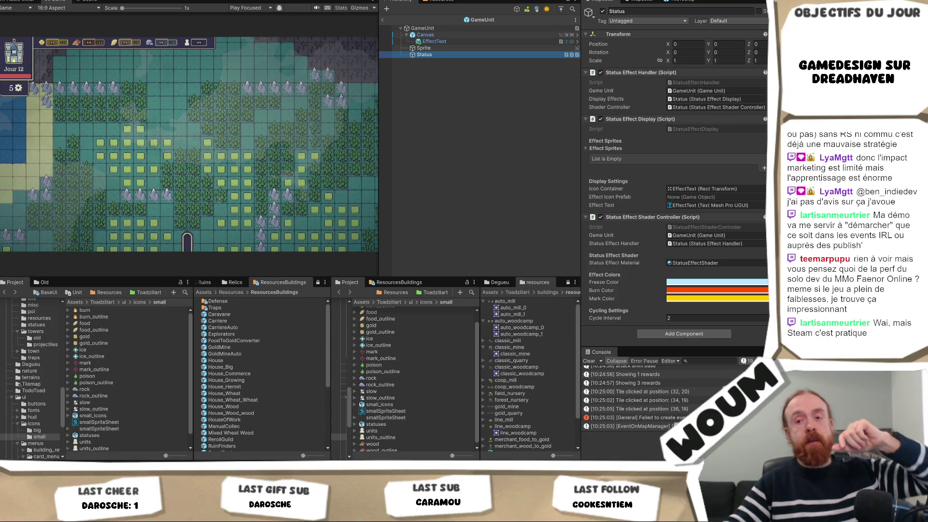
{"action": "left_click", "coordinate": [66, 455]}
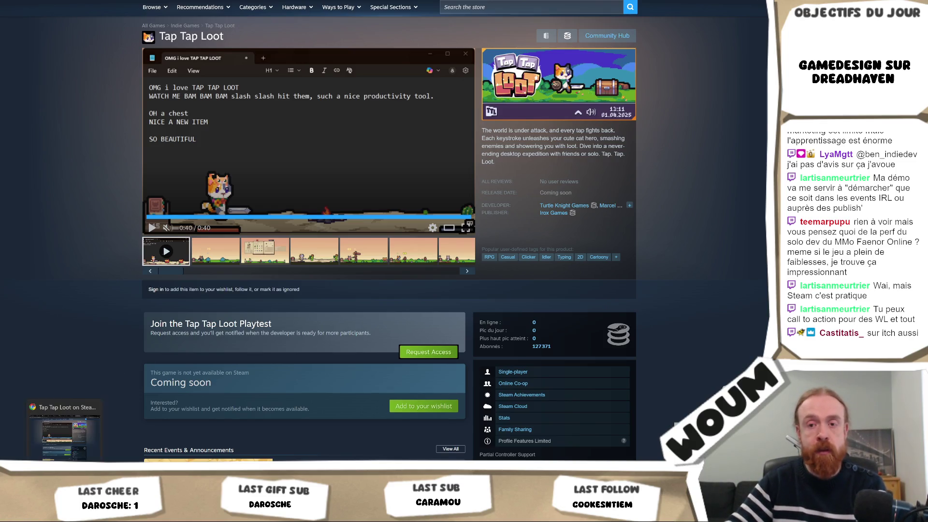
{"action": "key", "text": "alt+Tab"}
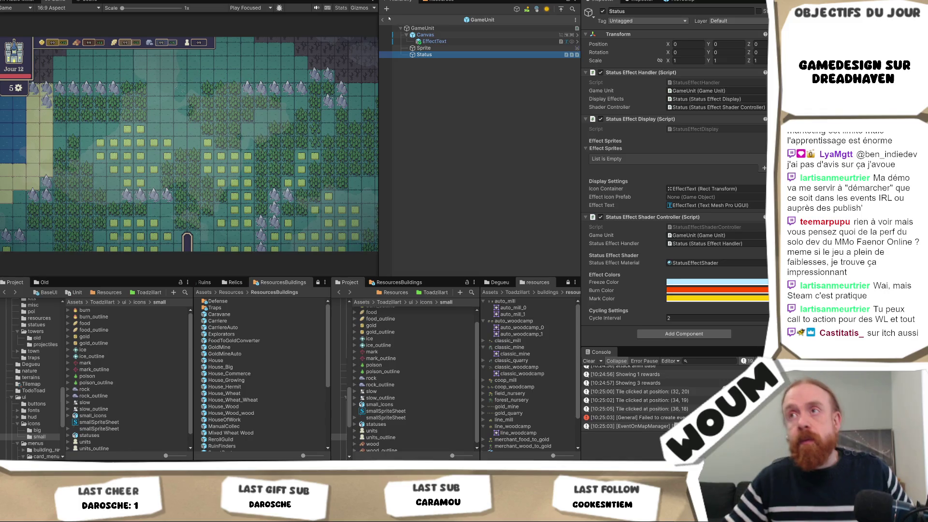
Open the GameUnit prefab's Status object and add a first effect sprite entry using ice_outline.
{"action": "left_click", "coordinate": [382, 20]}
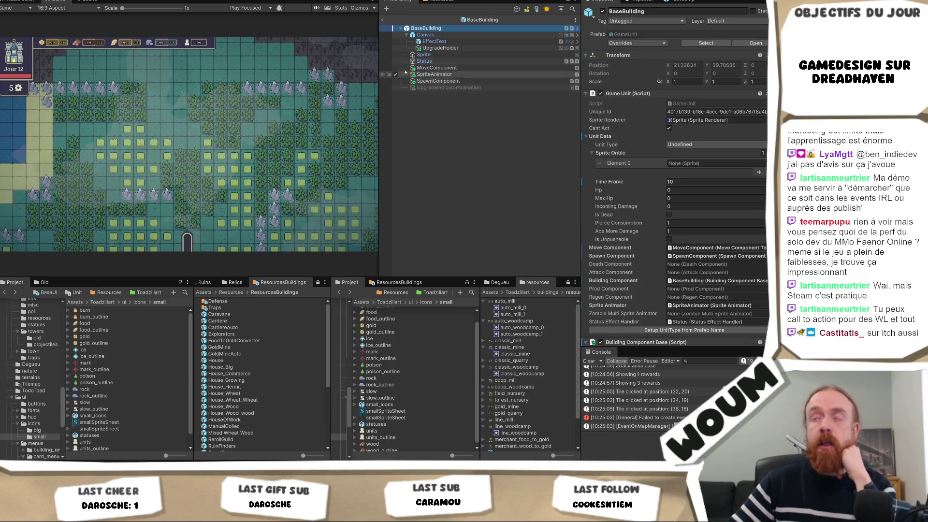
{"action": "left_click", "coordinate": [753, 44]}
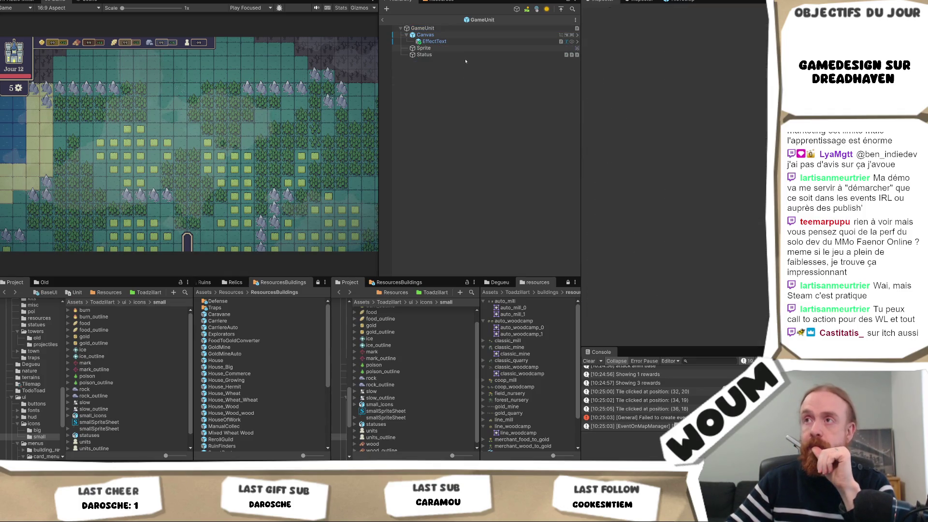
{"action": "left_click", "coordinate": [466, 54]}
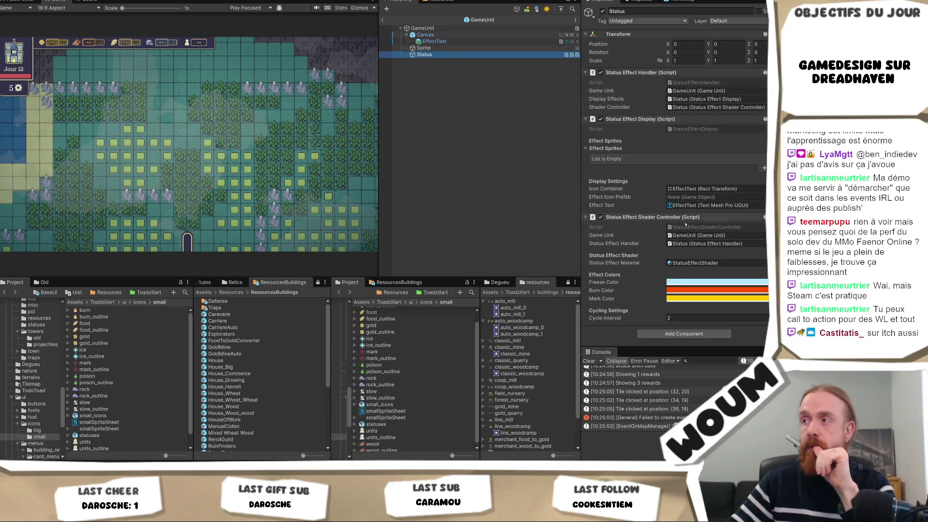
{"action": "left_click", "coordinate": [764, 173]}
{"action": "left_click", "coordinate": [764, 168]}
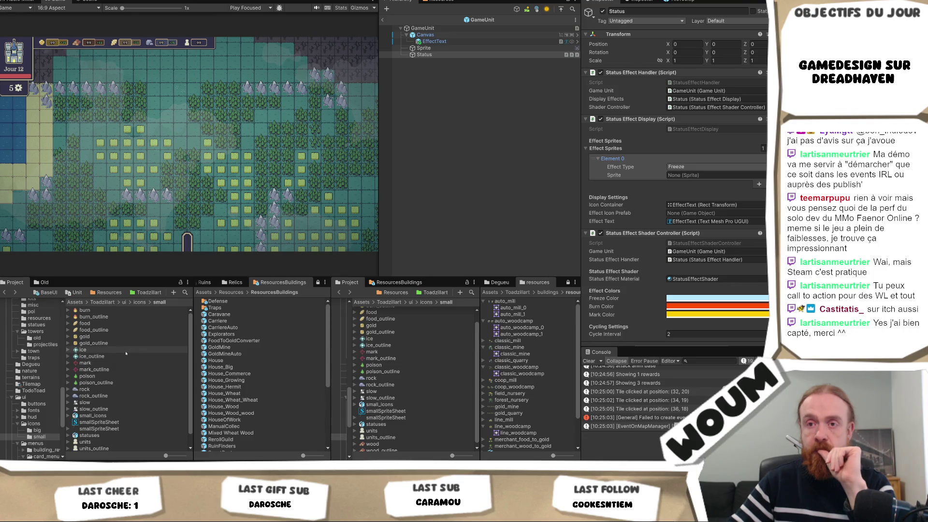
{"action": "left_click", "coordinate": [126, 356]}
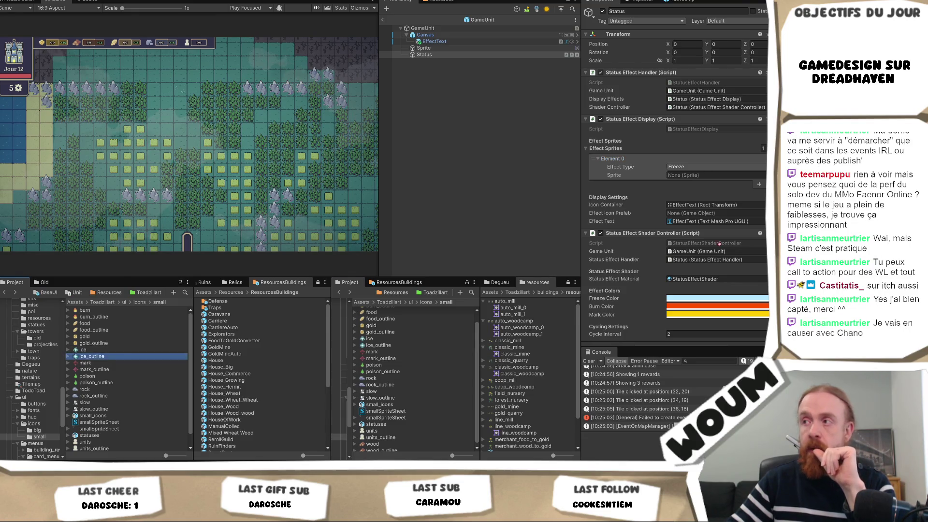
{"action": "left_click_drag", "start_coordinate": [125, 356], "coordinate": [715, 174]}
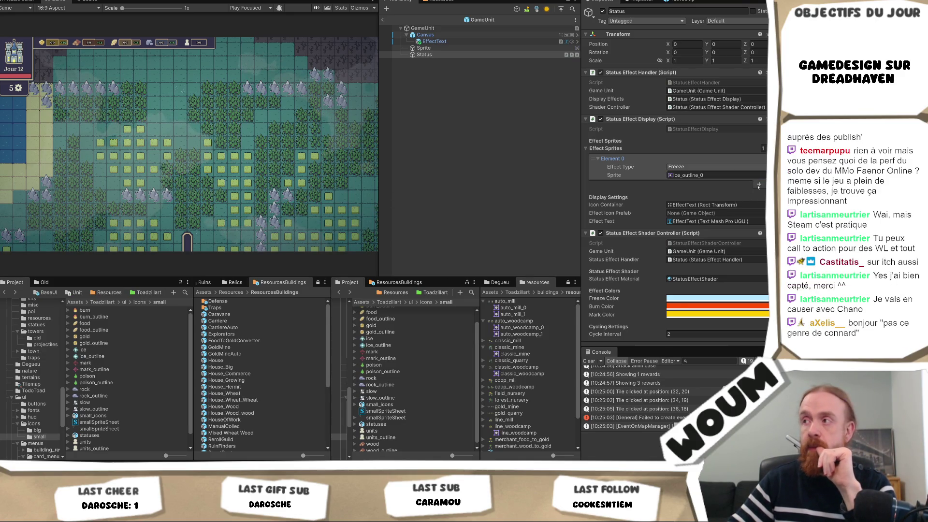
Add a second effect sprite entry set to Burn with the burn_outline_0 sprite.
{"action": "left_click", "coordinate": [758, 186]}
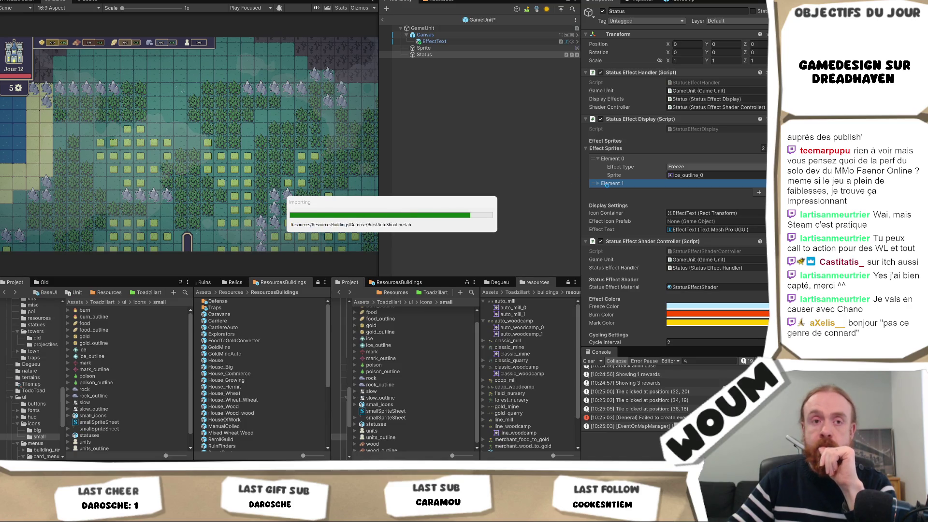
{"action": "left_click", "coordinate": [607, 184]}
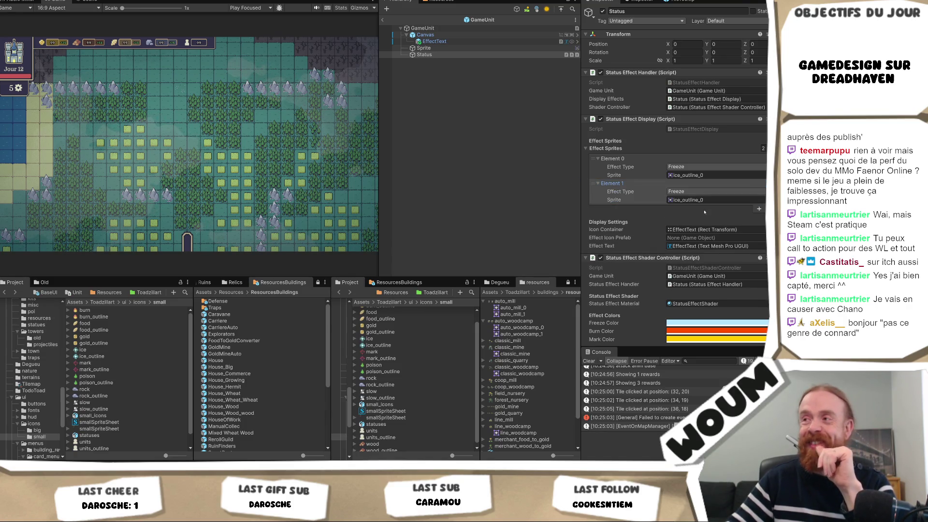
{"action": "left_click", "coordinate": [701, 191]}
{"action": "left_click", "coordinate": [695, 209]}
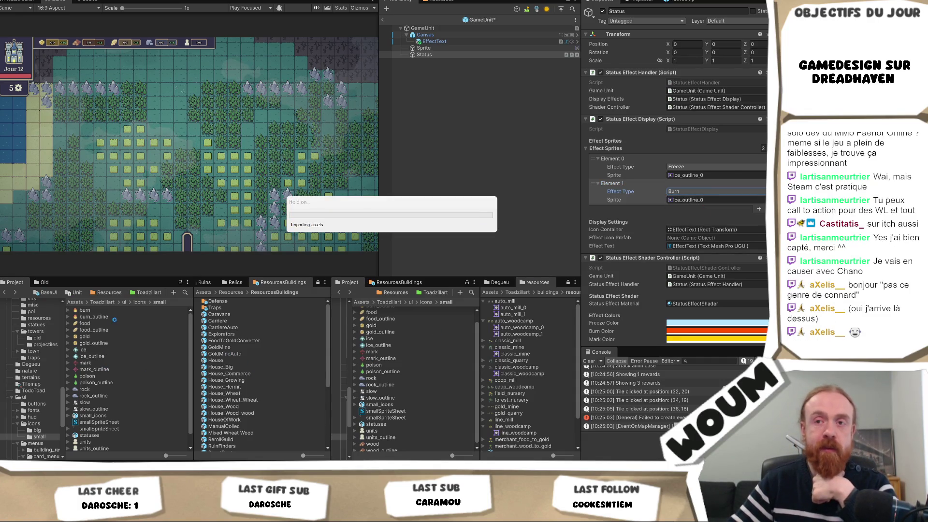
{"action": "left_click", "coordinate": [702, 200]}
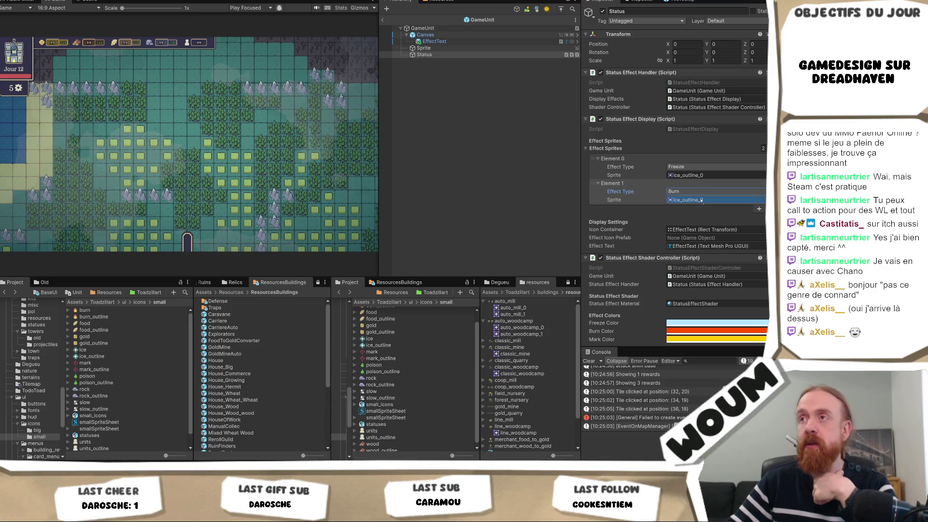
{"action": "key", "text": "ctrl+v"}
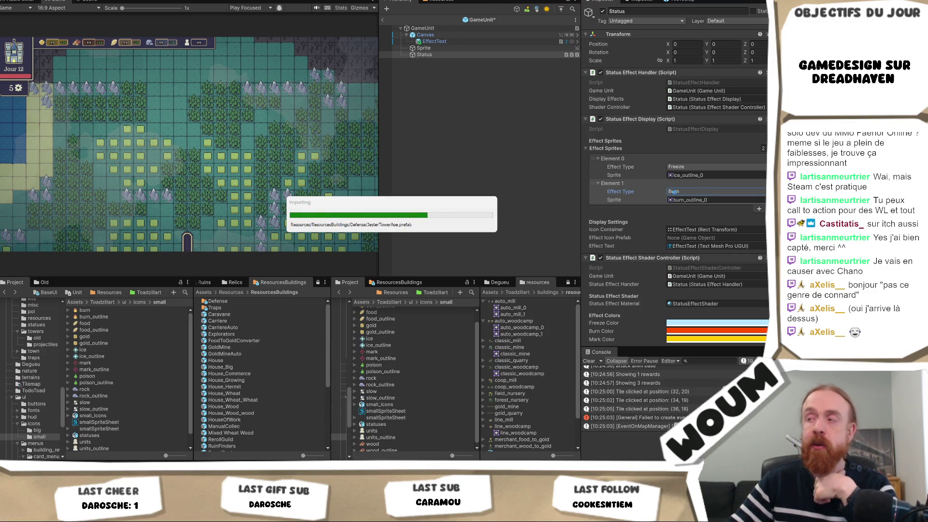
Add a third entry set to Mark with the mark_outline sprite, then save the prefab.
{"action": "left_click", "coordinate": [758, 208]}
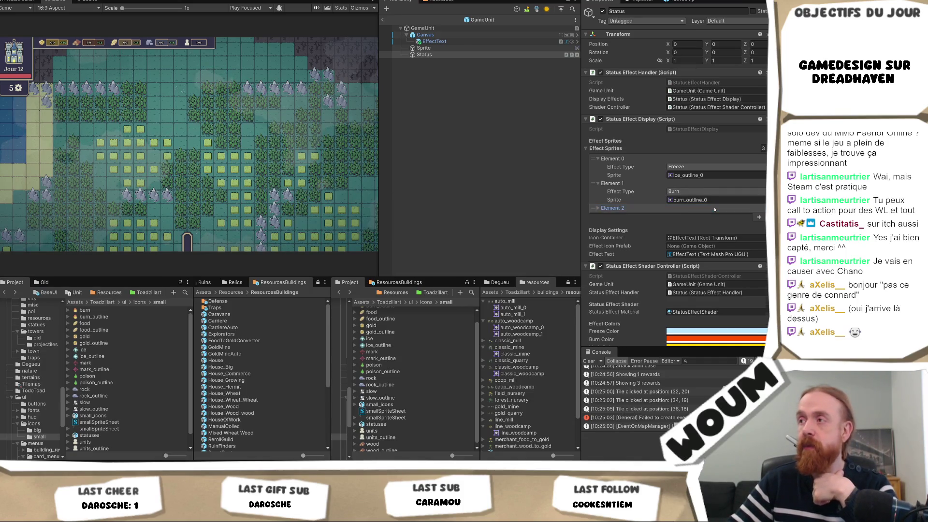
{"action": "left_click", "coordinate": [715, 208]}
{"action": "left_click", "coordinate": [713, 217]}
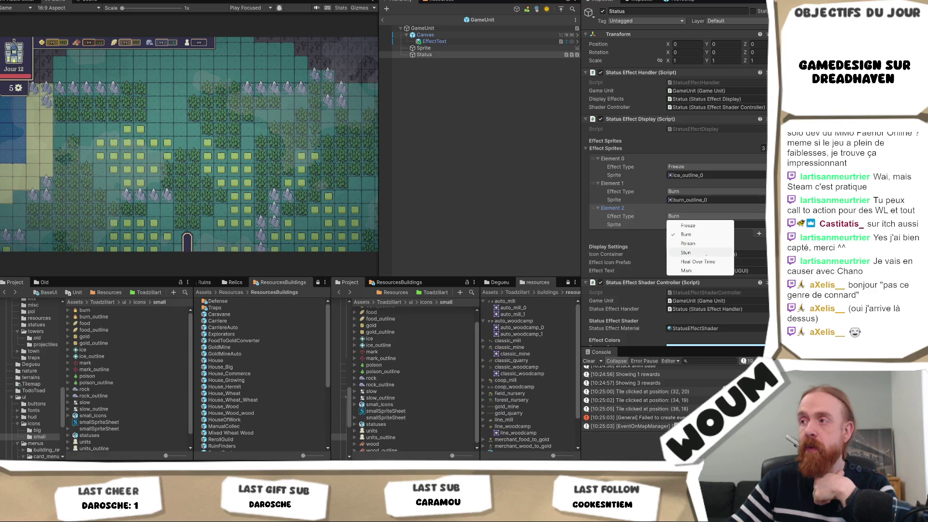
{"action": "left_click", "coordinate": [686, 270]}
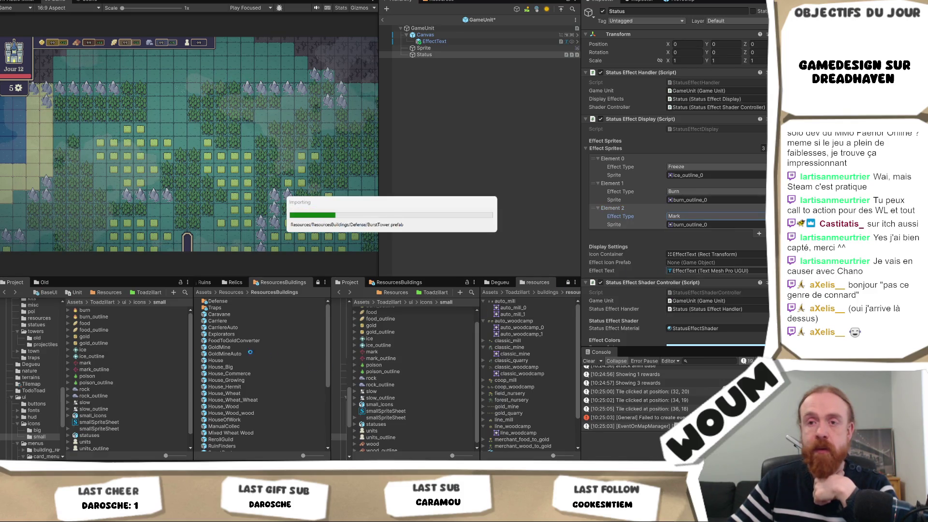
{"action": "mouse_move", "coordinate": [106, 372]}
{"action": "left_mouse_down"}
{"action": "mouse_move", "coordinate": [387, 299]}
{"action": "mouse_move", "coordinate": [742, 233]}
{"action": "mouse_move", "coordinate": [730, 224]}
{"action": "left_mouse_up"}
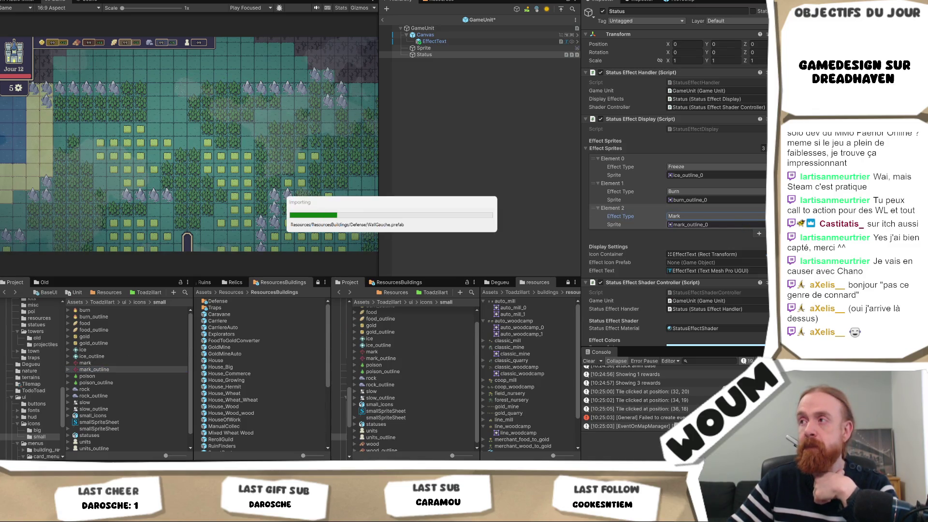
{"action": "left_click", "coordinate": [461, 117]}
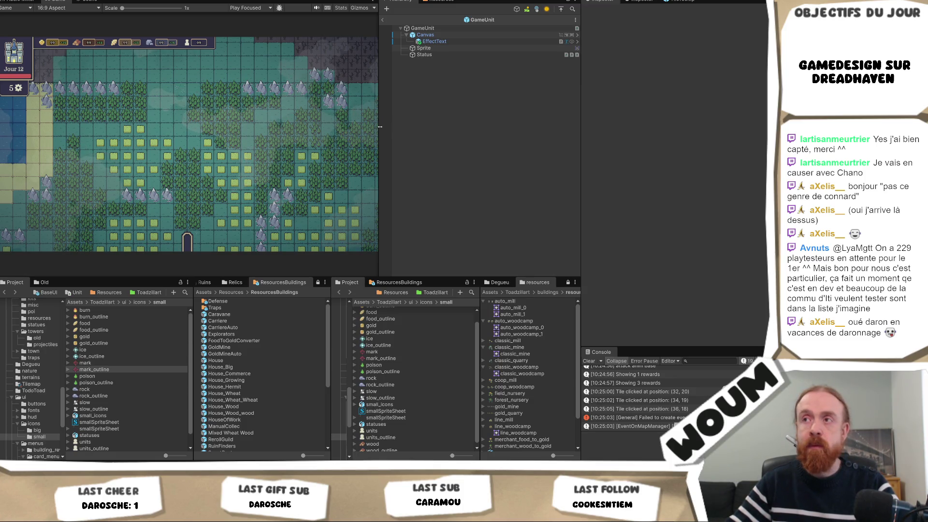
Widen the Game view and take Timber Camp, windmill/house, Automatic Chopping, Forest Nursery, a tower and Country House.
{"action": "mouse_move", "coordinate": [379, 127]}
{"action": "left_mouse_down"}
{"action": "mouse_move", "coordinate": [483, 121]}
{"action": "mouse_move", "coordinate": [458, 96]}
{"action": "left_mouse_up"}
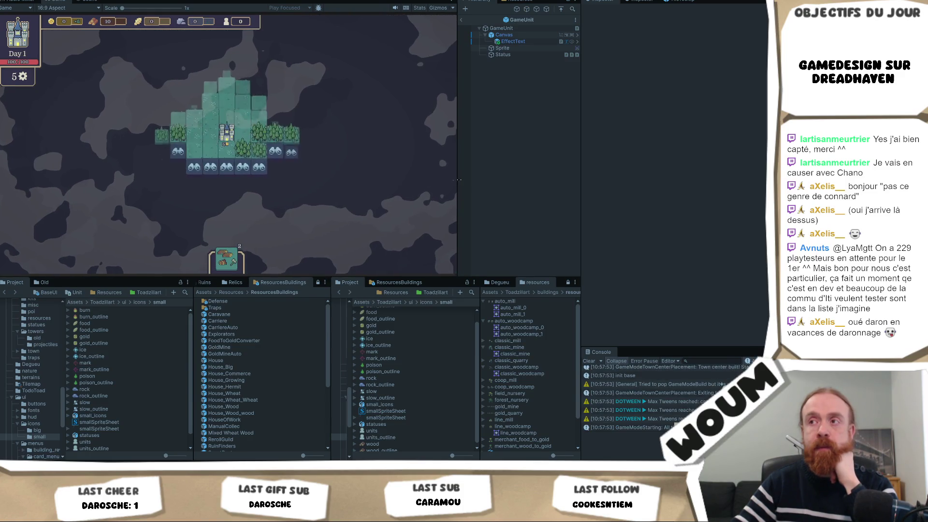
{"action": "left_click_drag", "start_coordinate": [466, 183], "coordinate": [509, 182]}
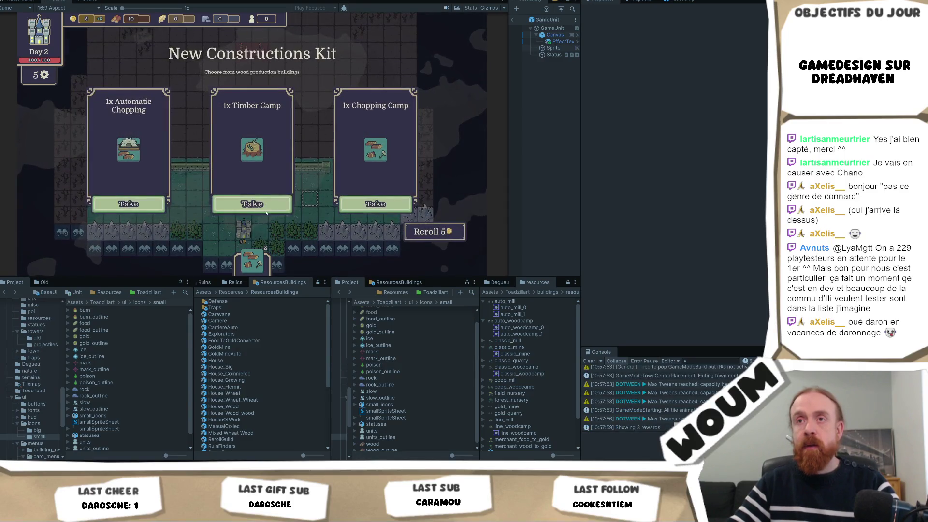
{"action": "left_click", "coordinate": [266, 211]}
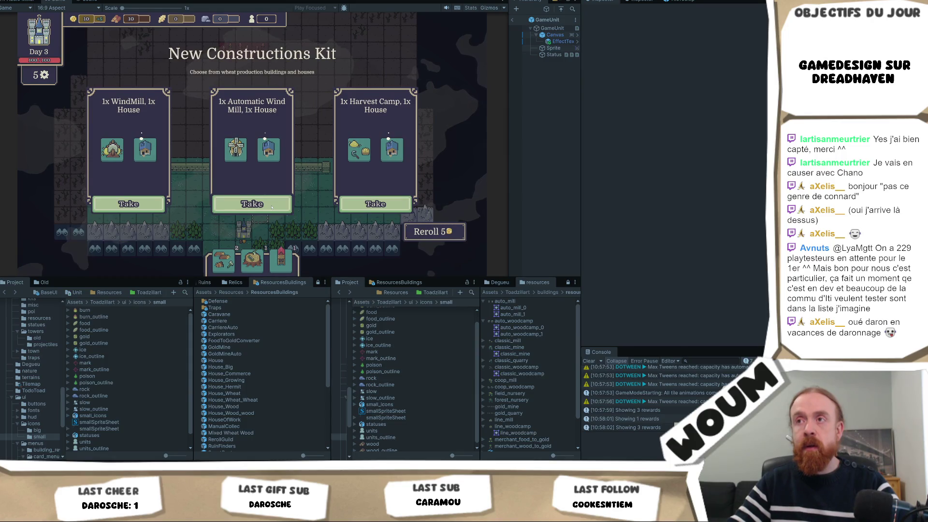
{"action": "left_click", "coordinate": [271, 207]}
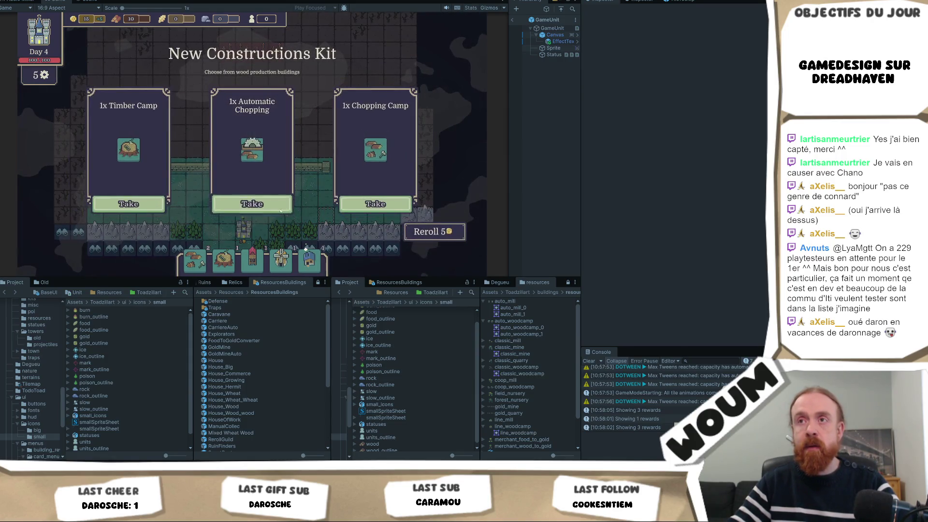
{"action": "left_click", "coordinate": [281, 210]}
{"action": "left_click", "coordinate": [279, 209]}
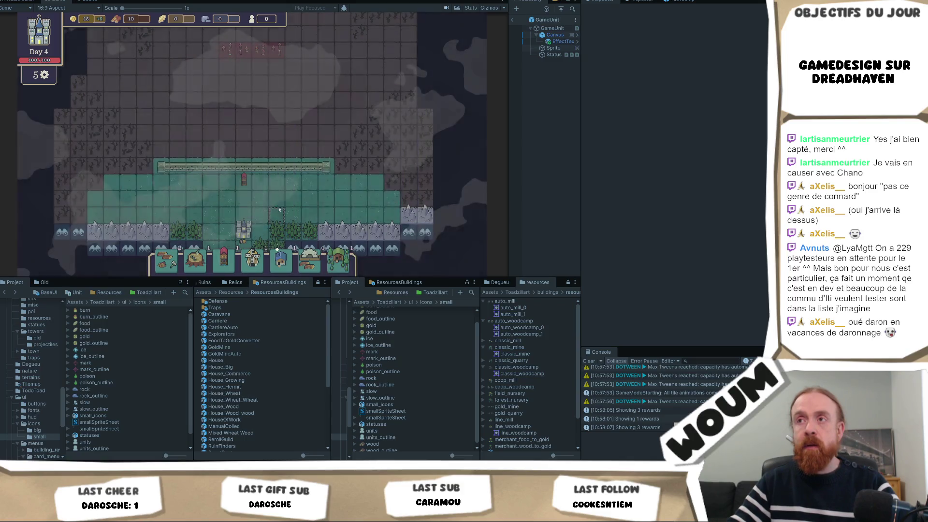
{"action": "left_click", "coordinate": [280, 210]}
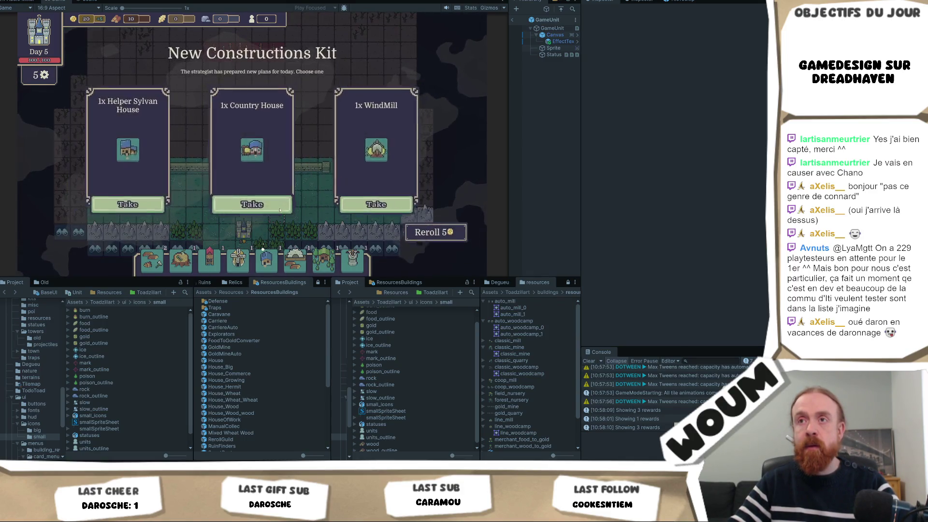
{"action": "left_click", "coordinate": [280, 209]}
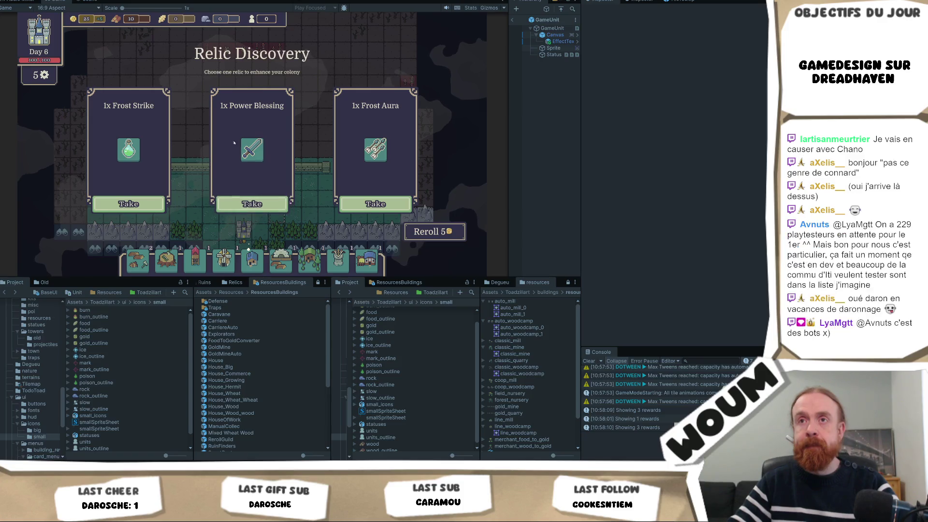
Claim the frost relic, four Burn Traps and Trap Makers, then add 100 of every resource.
{"action": "mouse_move", "coordinate": [132, 150]}
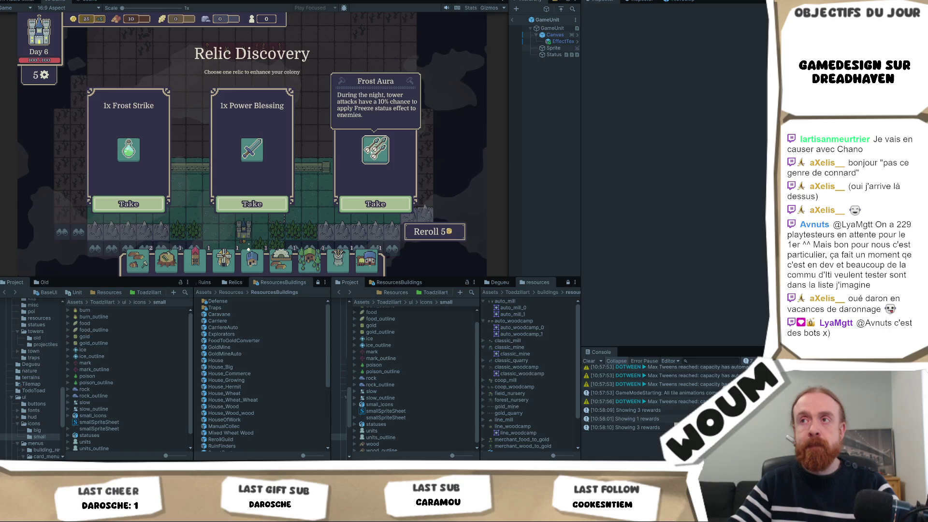
{"action": "left_click", "coordinate": [154, 205]}
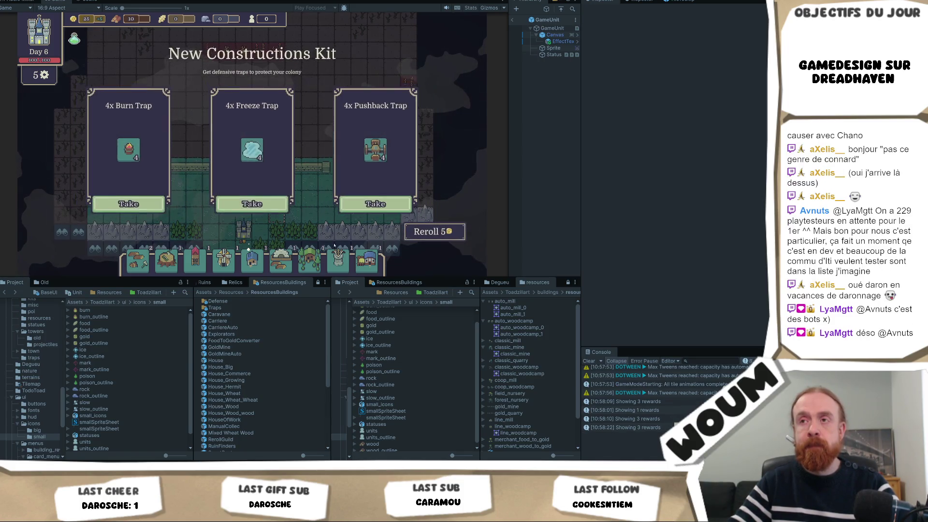
{"action": "left_click", "coordinate": [253, 204]}
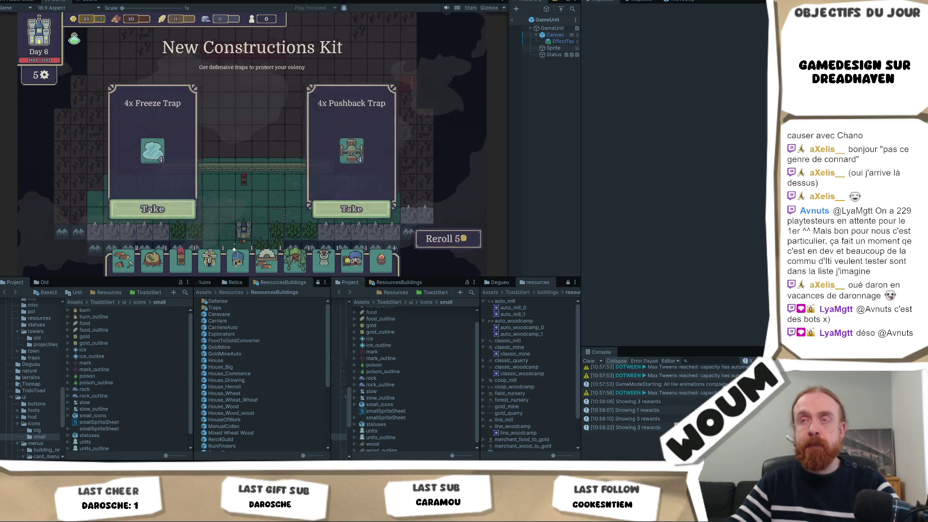
{"action": "left_click", "coordinate": [260, 206]}
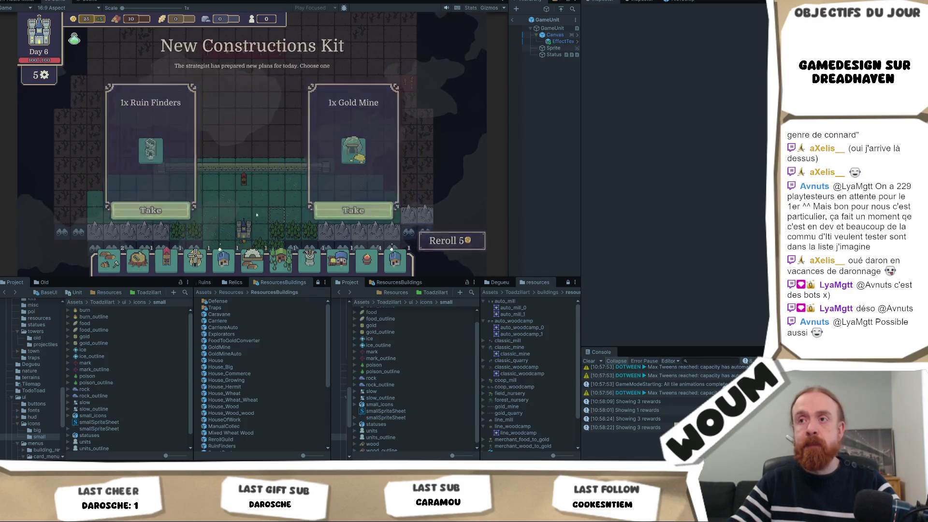
{"action": "key", "text": "m"}
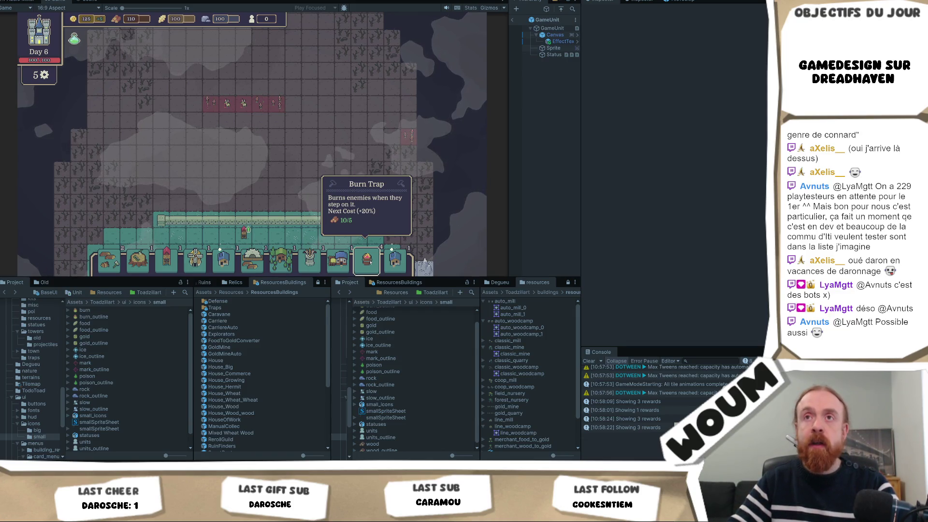
Add 100 of every resource with the M cheat and place three Burn Traps in a row below the enemies.
{"action": "key", "text": "m"}
{"action": "scroll", "coordinate": [256, 135], "scroll_direction": "up", "scroll_amount": 3}
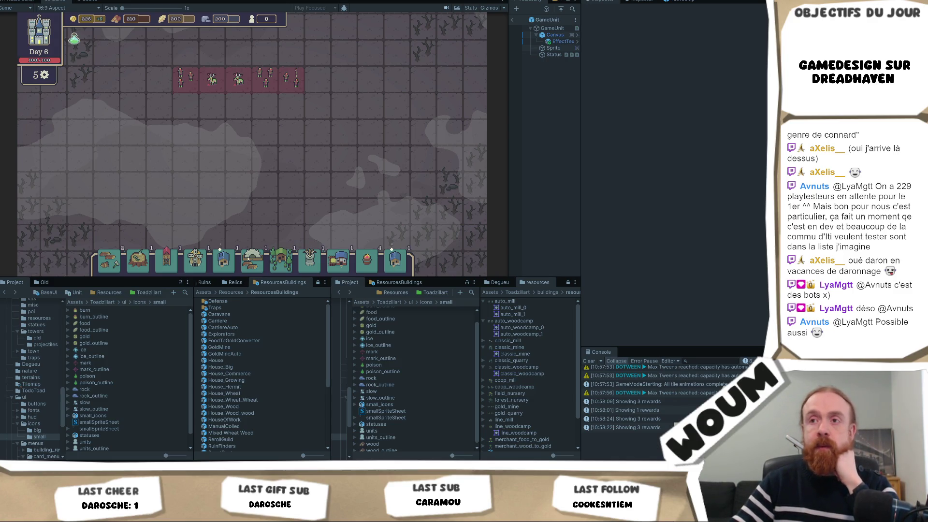
{"action": "mouse_move", "coordinate": [364, 260]}
{"action": "left_mouse_down"}
{"action": "mouse_move", "coordinate": [261, 111]}
{"action": "mouse_move", "coordinate": [290, 111]}
{"action": "left_mouse_up"}
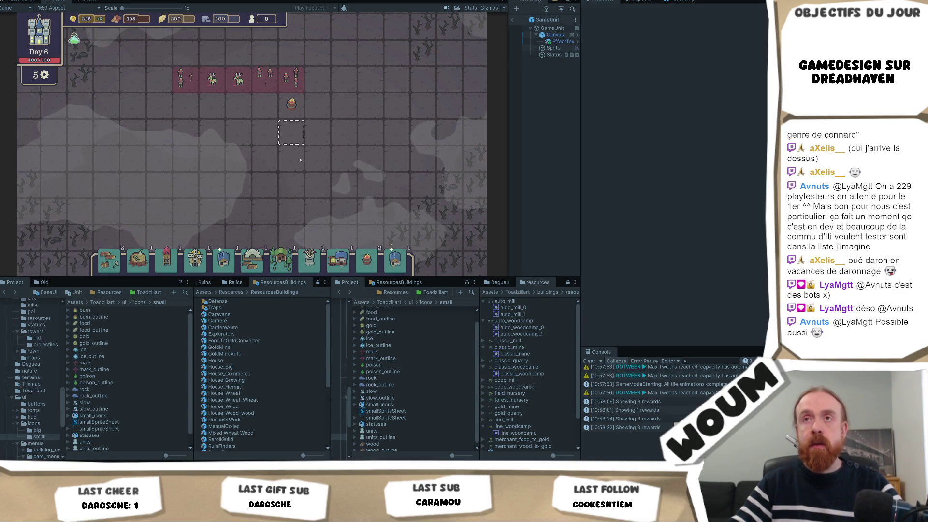
{"action": "left_click_drag", "start_coordinate": [372, 263], "coordinate": [264, 104]}
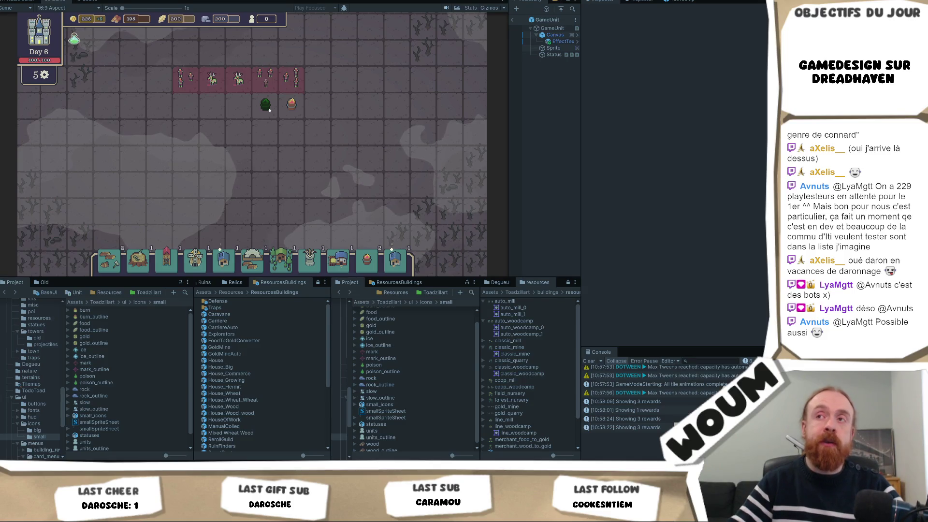
{"action": "left_click_drag", "start_coordinate": [366, 261], "coordinate": [238, 104]}
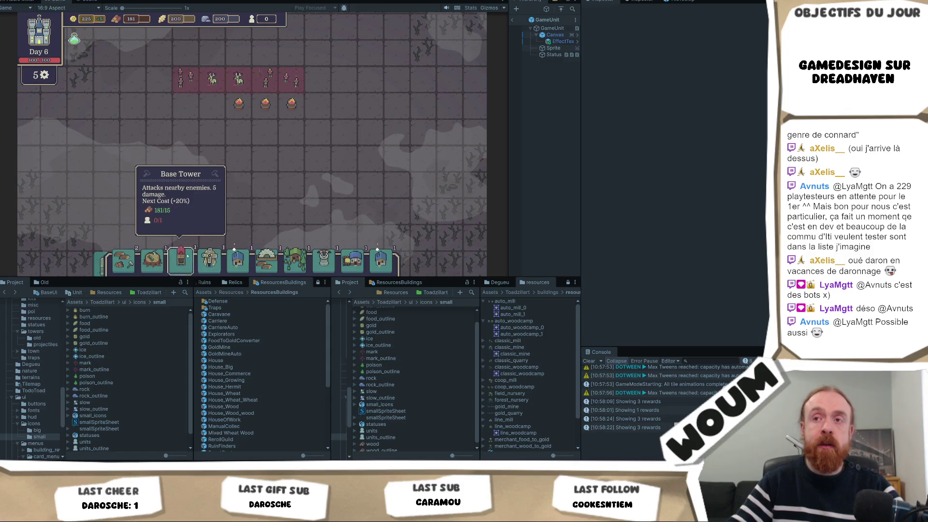
Zoom out as the wave advances and select the 'attack anim base' Console message.
{"action": "scroll", "coordinate": [281, 112], "scroll_direction": "down", "scroll_amount": 3}
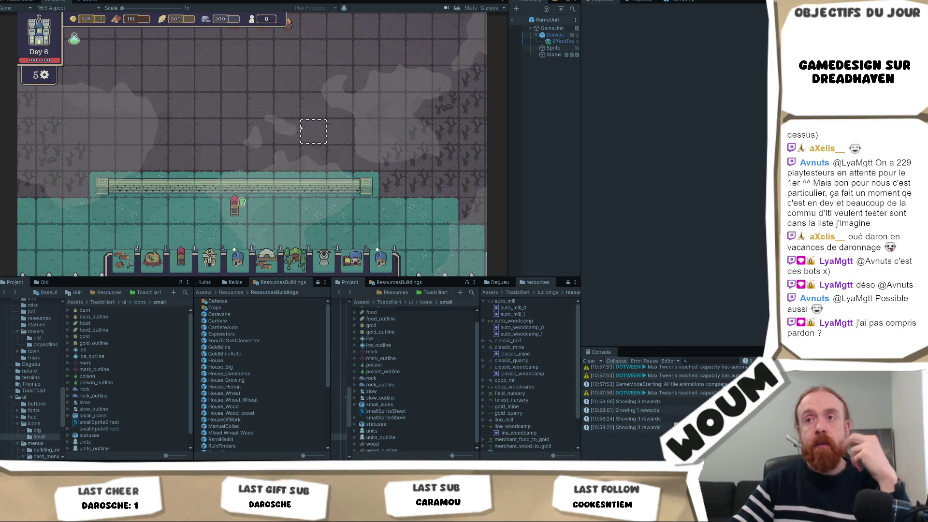
{"action": "scroll", "coordinate": [309, 133], "scroll_direction": "down", "scroll_amount": 2}
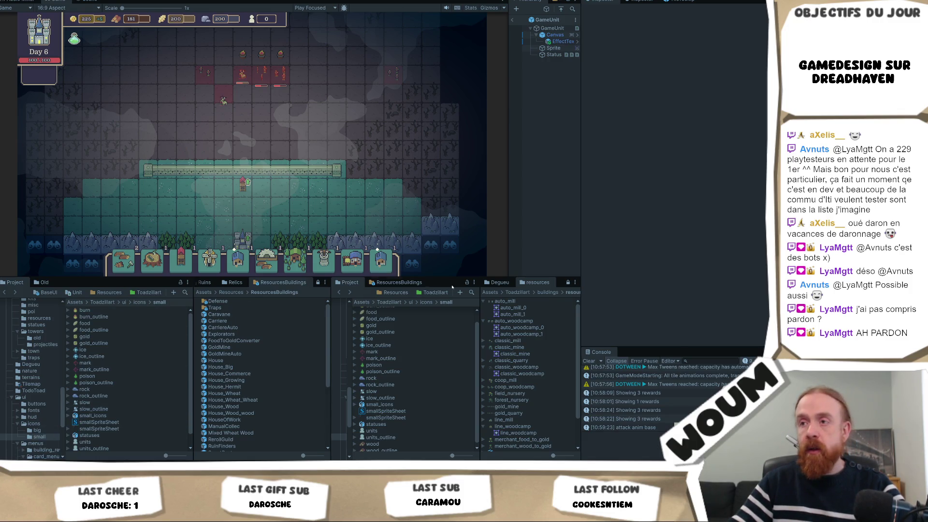
{"action": "left_click", "coordinate": [625, 428]}
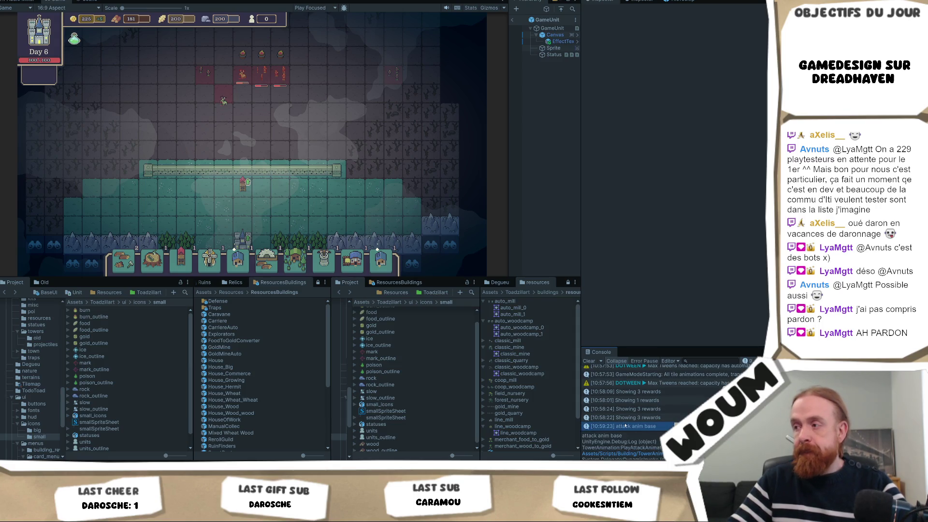
Delete the 'attack anim base' Debug.Log line from PlayAttackAnimation in TowerAnimation.cs, then return to Unity.
{"action": "double_click", "coordinate": [624, 427]}
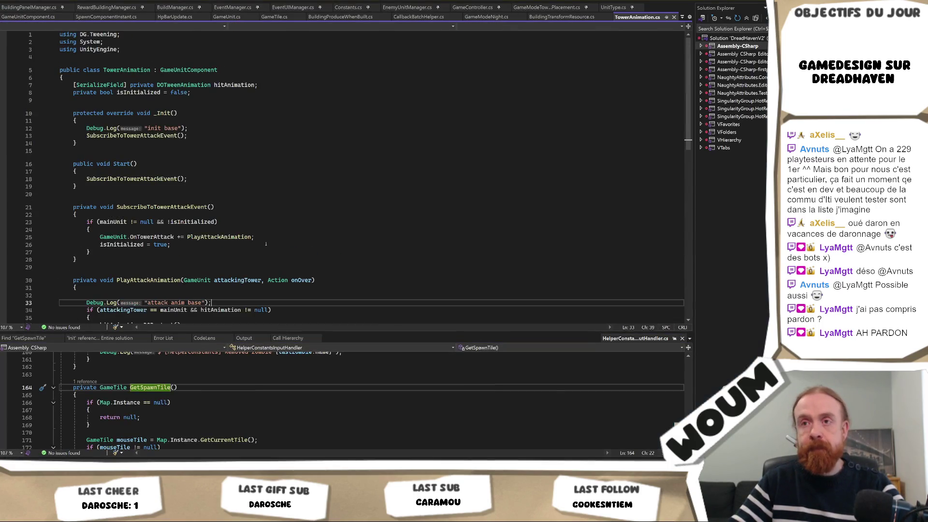
{"action": "left_click_drag", "start_coordinate": [228, 254], "coordinate": [228, 244]}
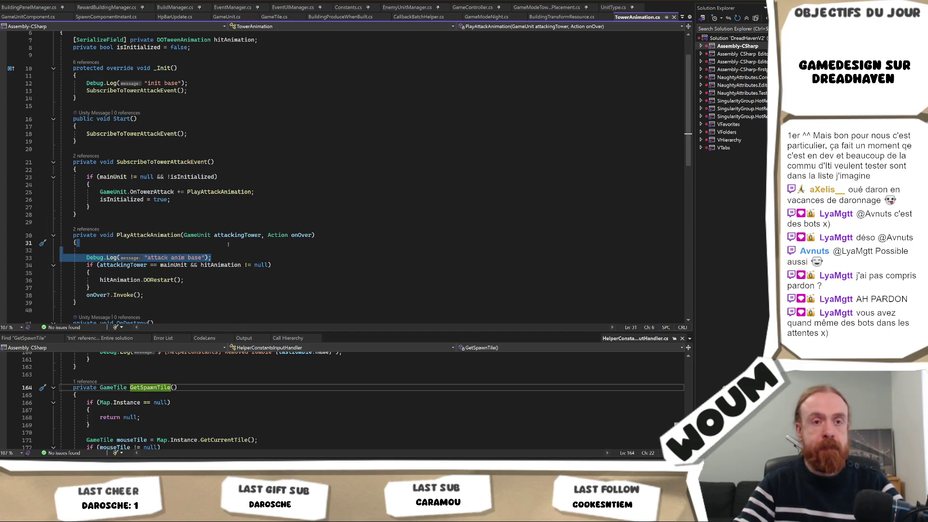
{"action": "key", "text": "Delete"}
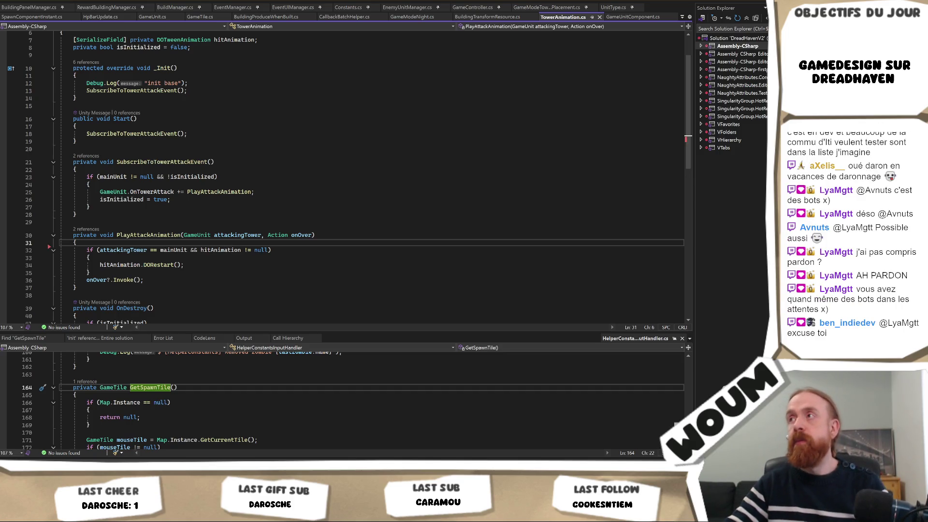
{"action": "key", "text": "alt+Tab"}
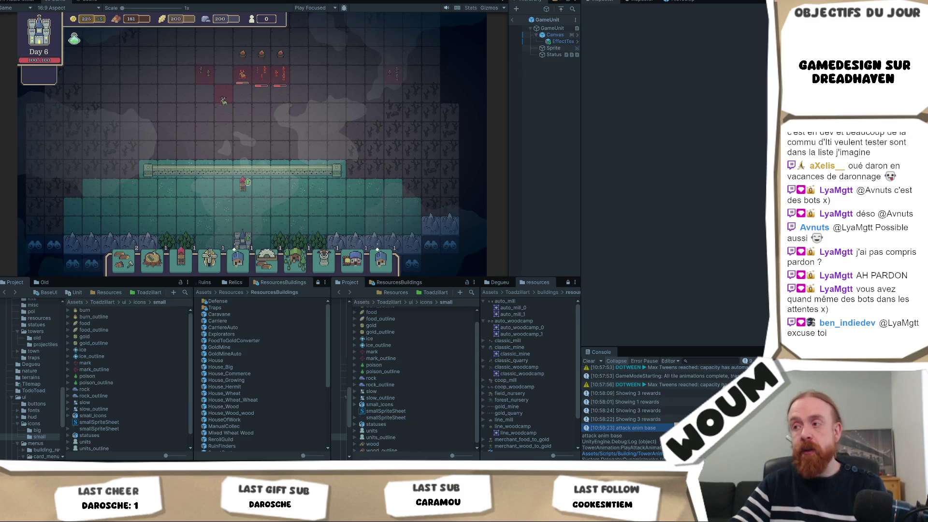
{"action": "scroll", "coordinate": [628, 401], "scroll_direction": "down", "scroll_amount": 1}
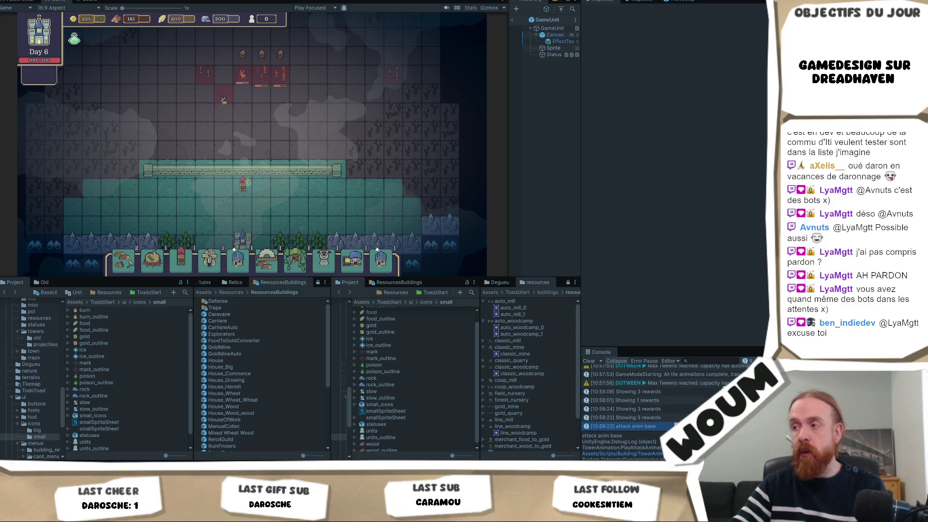
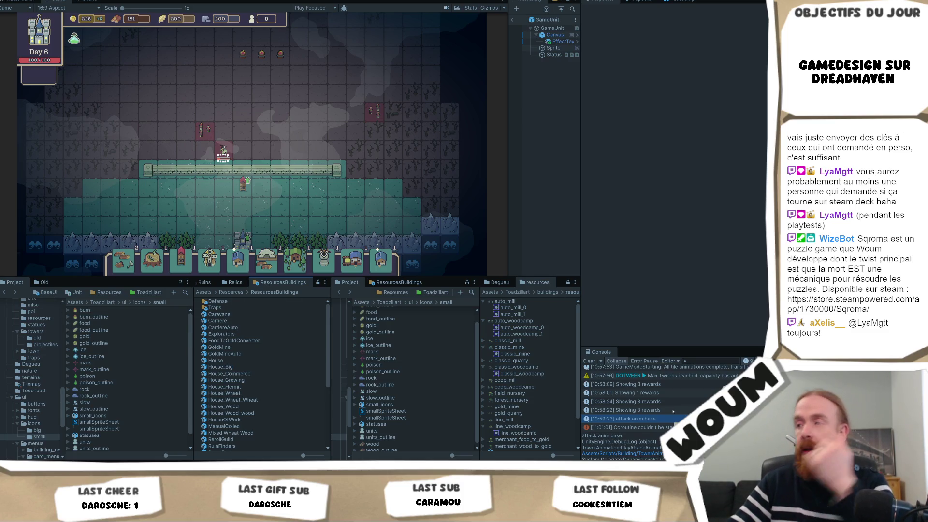
Expand the 'Coroutine couldn't be started' Console error and open its source line in StatusEffectShaderController.cs.
{"action": "left_click_drag", "start_coordinate": [665, 433], "coordinate": [665, 432]}
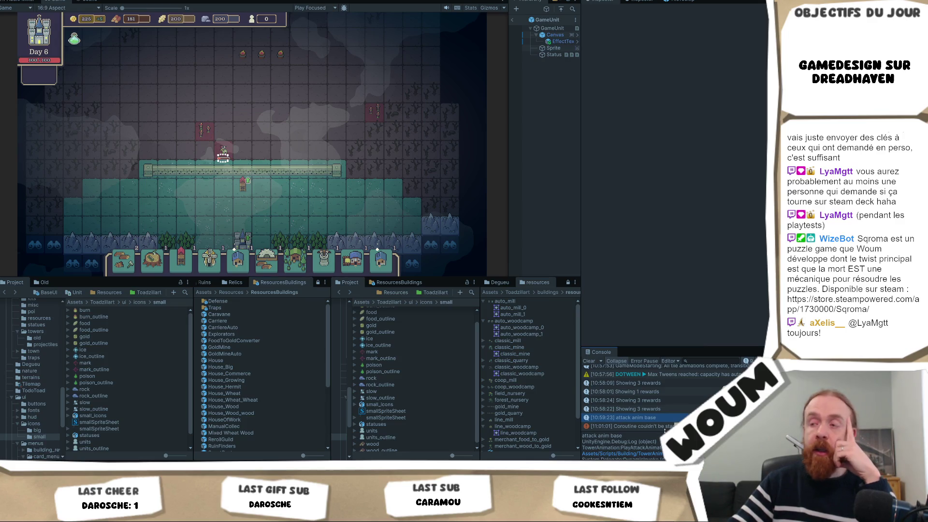
{"action": "left_click", "coordinate": [656, 427]}
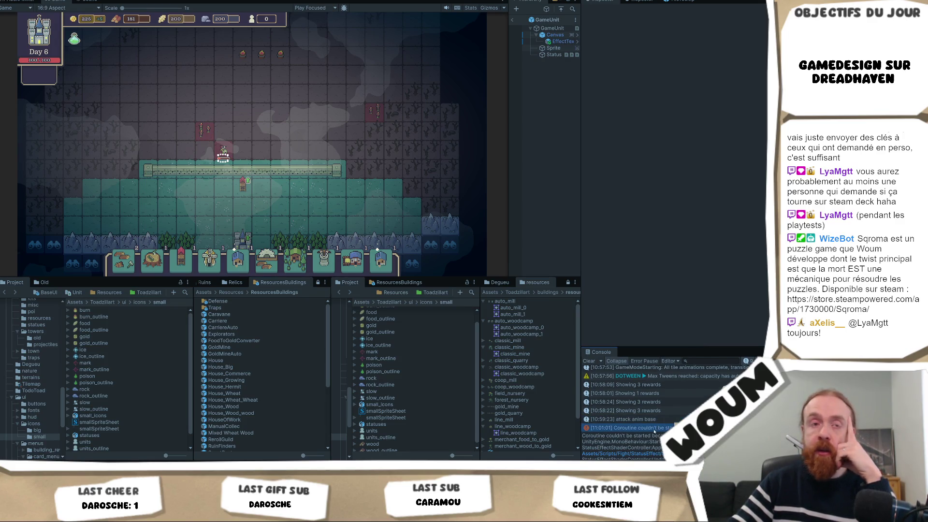
{"action": "scroll", "coordinate": [653, 453], "scroll_direction": "down", "scroll_amount": 1}
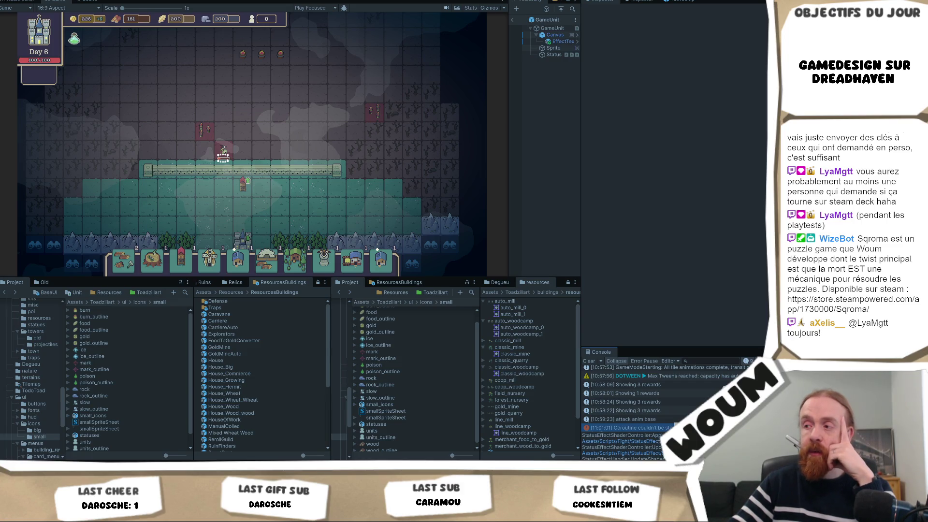
{"action": "scroll", "coordinate": [628, 447], "scroll_direction": "up", "scroll_amount": 1}
{"action": "scroll", "coordinate": [669, 410], "scroll_direction": "down", "scroll_amount": 1}
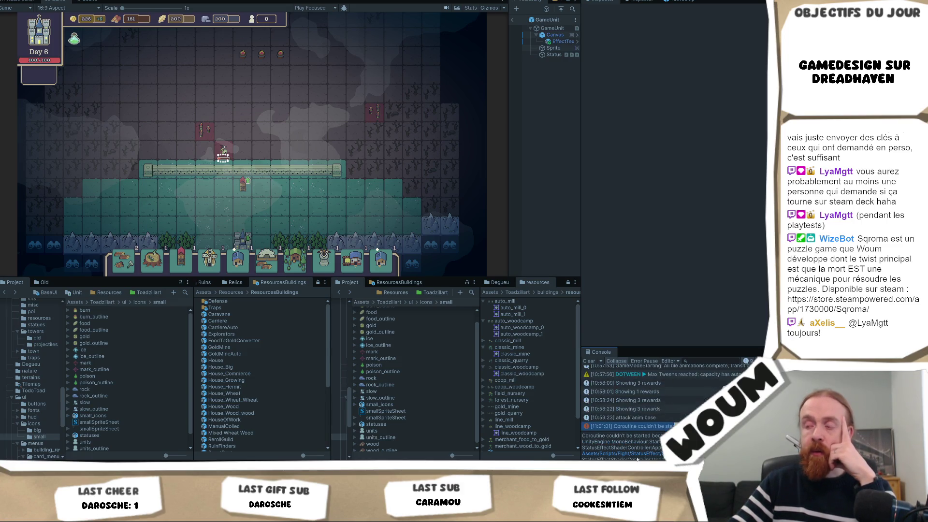
{"action": "scroll", "coordinate": [645, 449], "scroll_direction": "down", "scroll_amount": 1}
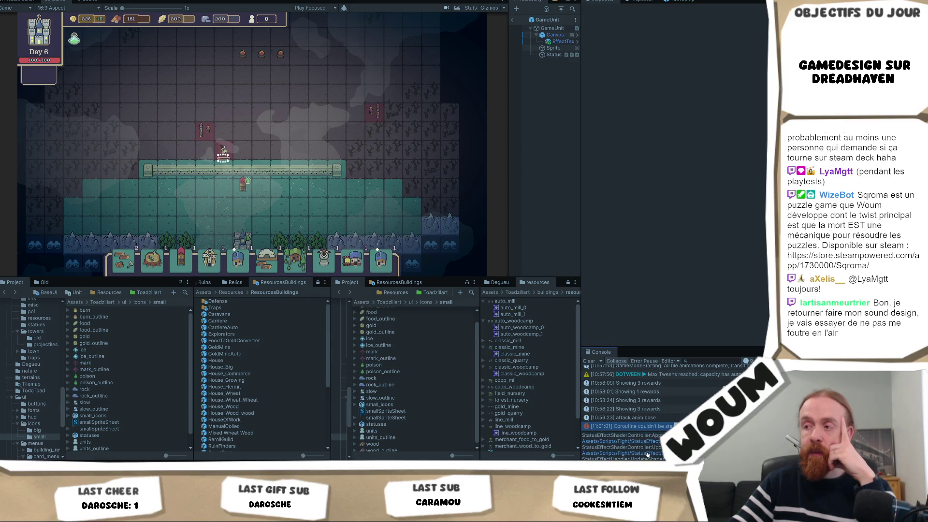
{"action": "left_click", "coordinate": [648, 454]}
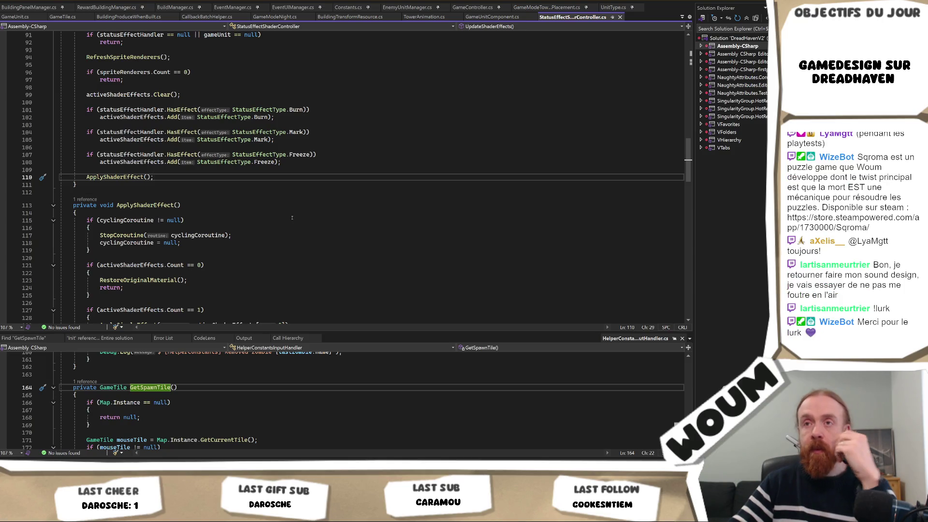
Scroll to the top of StatusEffectShaderController.cs and select the class name.
{"action": "scroll", "coordinate": [291, 218], "scroll_direction": "up", "scroll_amount": 3}
{"action": "scroll", "coordinate": [292, 218], "scroll_direction": "up", "scroll_amount": 15}
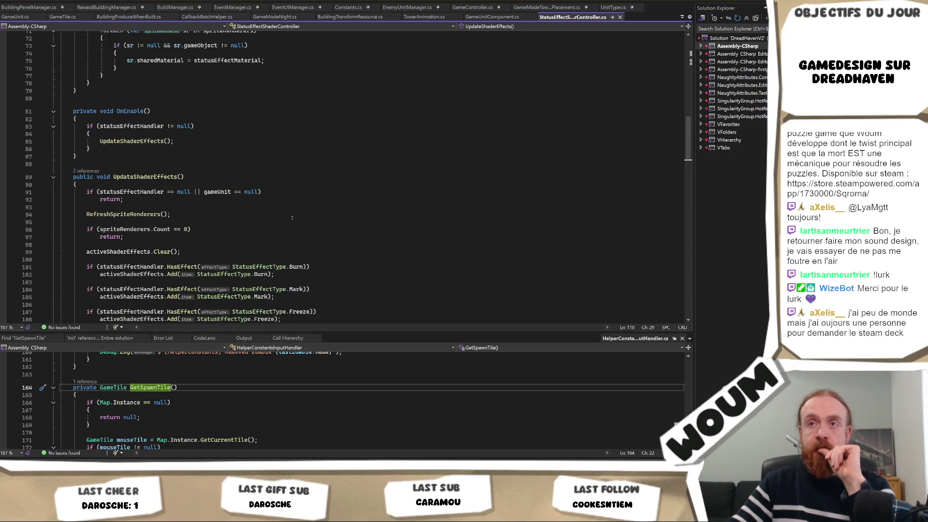
{"action": "scroll", "coordinate": [287, 215], "scroll_direction": "up", "scroll_amount": 9}
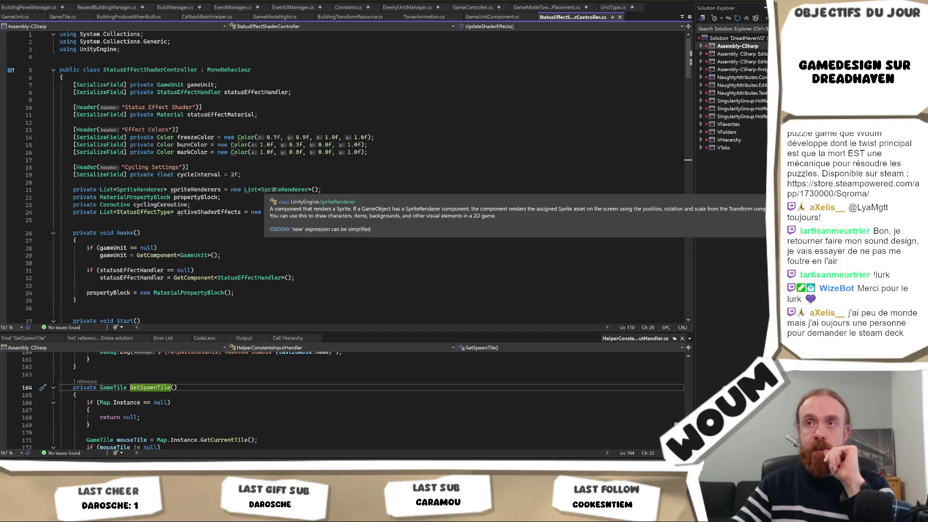
{"action": "double_click", "coordinate": [164, 70]}
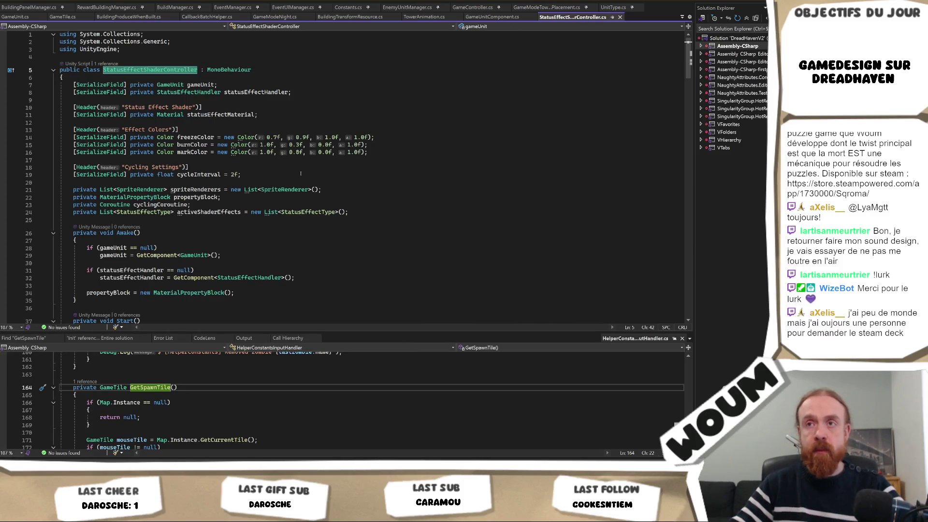
Back in Unity, follow the StatusEffectHandler:OnTurnStart stack-trace link to open that method.
{"action": "key", "text": "alt+Tab"}
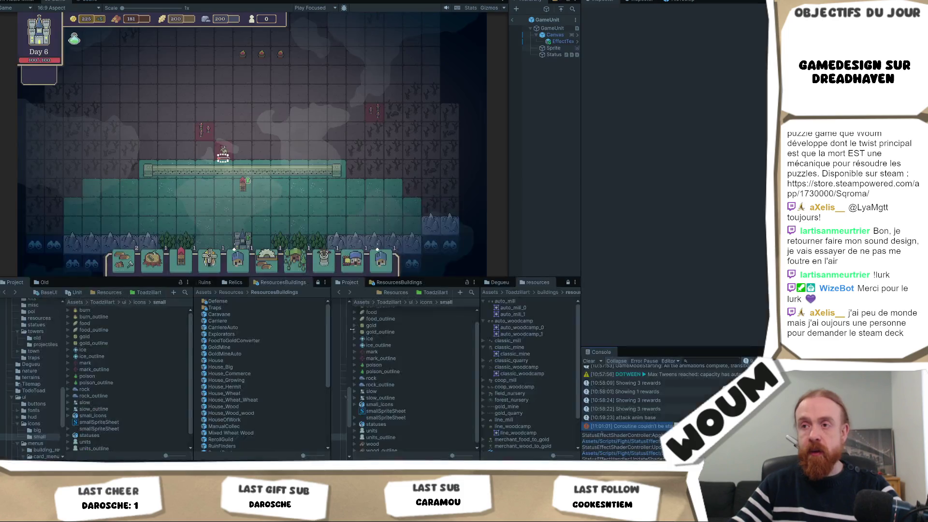
{"action": "scroll", "coordinate": [659, 450], "scroll_direction": "down", "scroll_amount": 4}
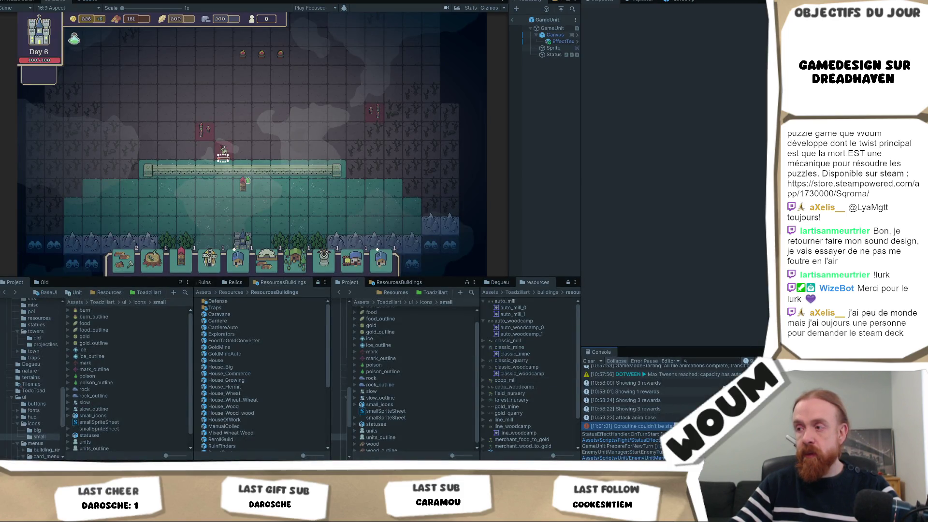
{"action": "scroll", "coordinate": [659, 449], "scroll_direction": "up", "scroll_amount": 3}
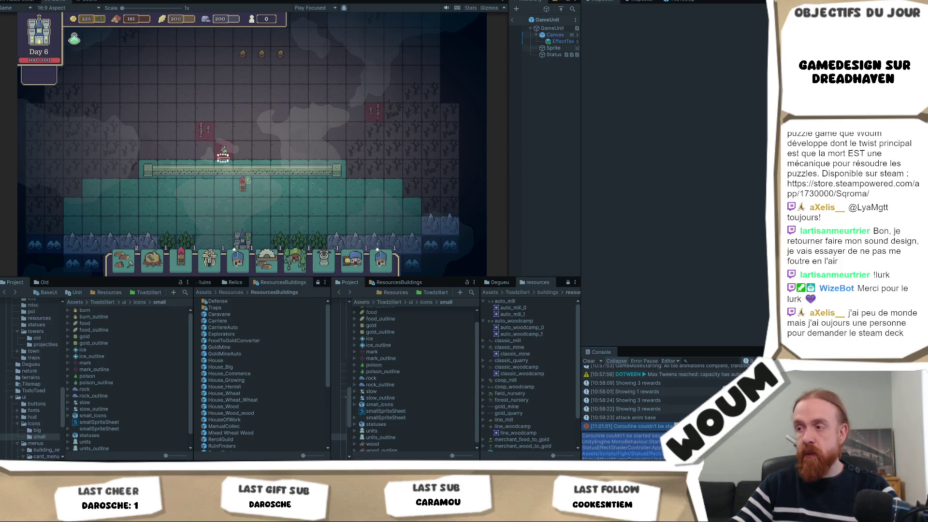
{"action": "left_click", "coordinate": [659, 450]}
{"action": "scroll", "coordinate": [196, 207], "scroll_direction": "up", "scroll_amount": 5}
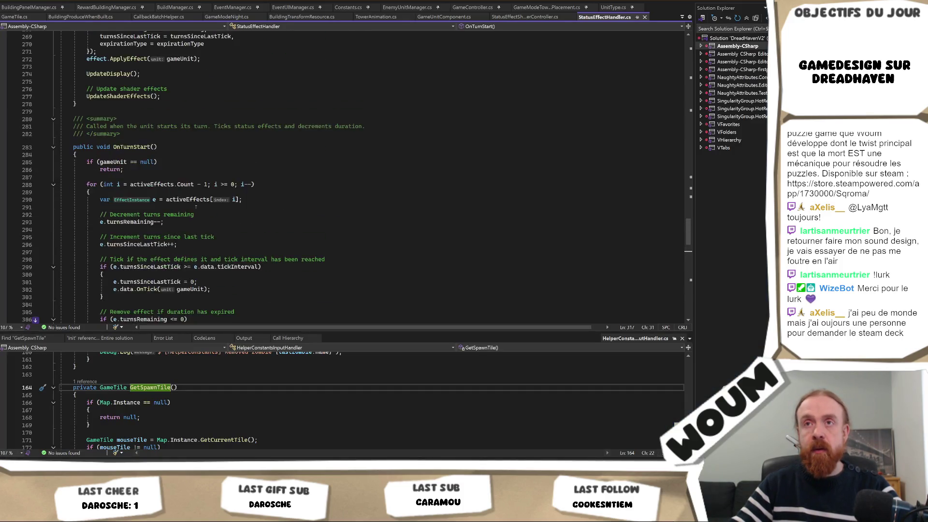
{"action": "scroll", "coordinate": [195, 207], "scroll_direction": "up", "scroll_amount": 20}
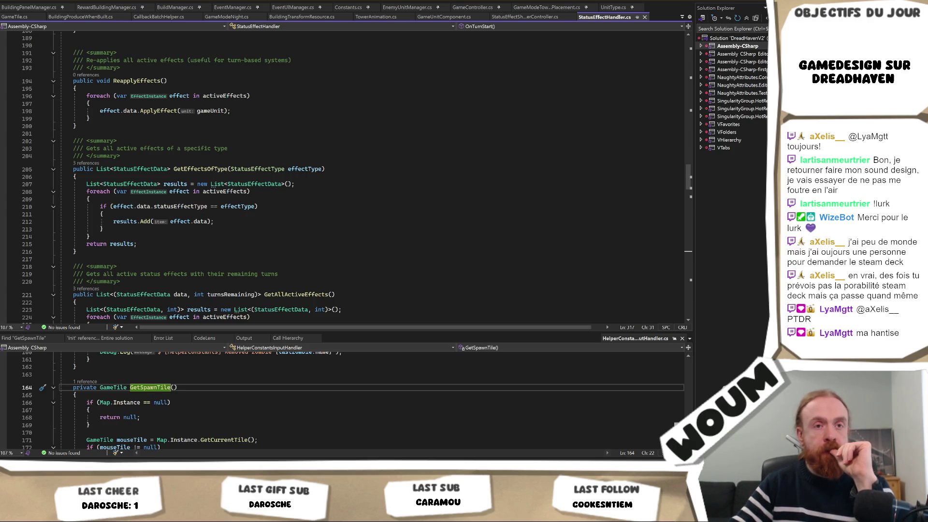
{"action": "mouse_move", "coordinate": [246, 184]}
{"action": "scroll", "coordinate": [339, 174], "scroll_direction": "up", "scroll_amount": 20}
{"action": "left_click", "coordinate": [167, 62]}
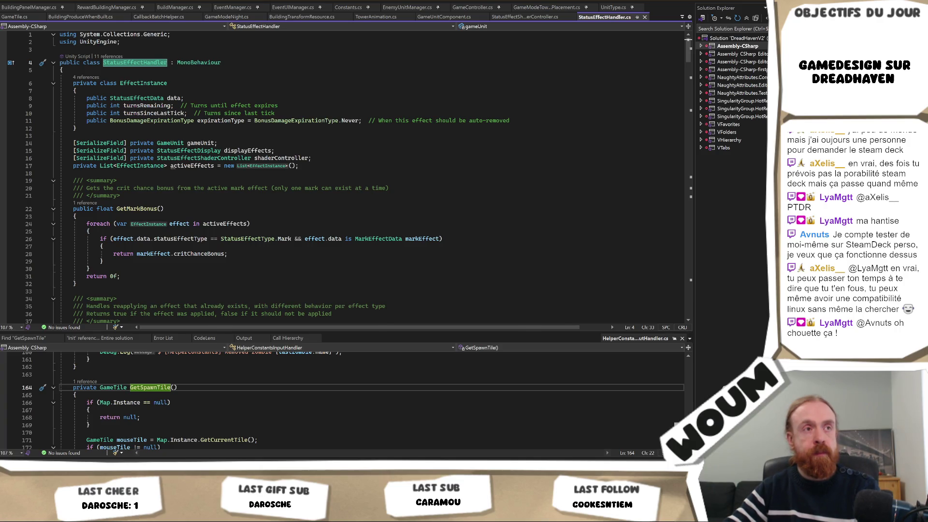
Switch from Visual Studio back to the Unity Editor with the running game.
{"action": "key", "text": "alt+Tab"}
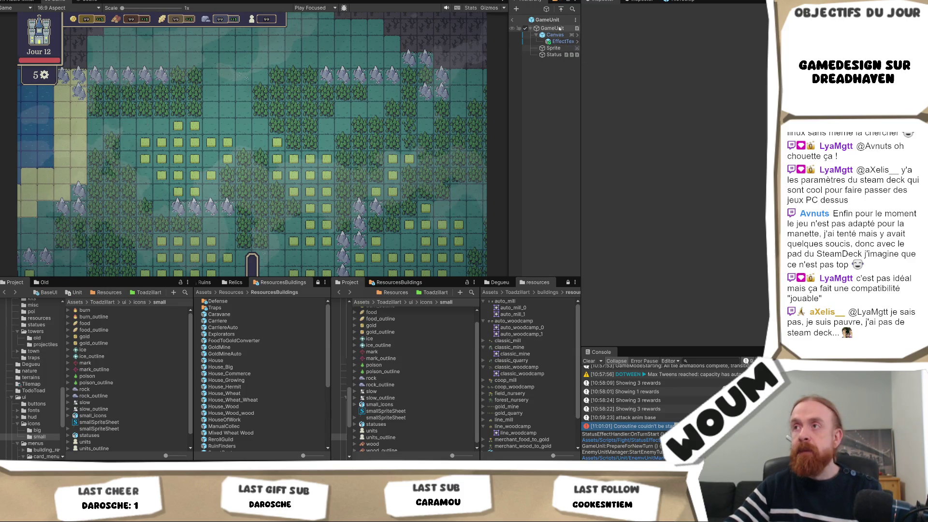
Select the Status object and capture its Effect Sprites list as a screenshot.
{"action": "left_click", "coordinate": [551, 55]}
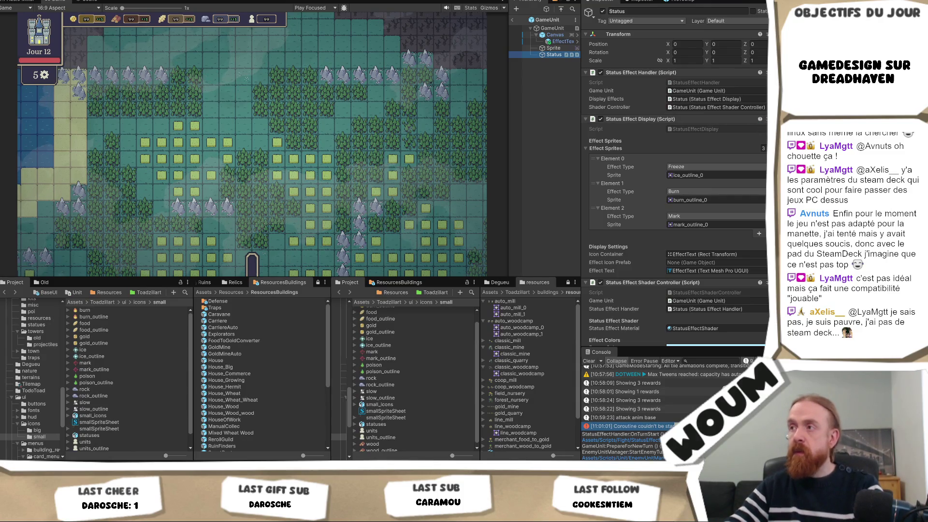
{"action": "key", "text": "super+shift+s"}
{"action": "mouse_move", "coordinate": [766, 139]}
{"action": "left_mouse_down"}
{"action": "mouse_move", "coordinate": [575, 247]}
{"action": "mouse_move", "coordinate": [581, 241]}
{"action": "left_mouse_up"}
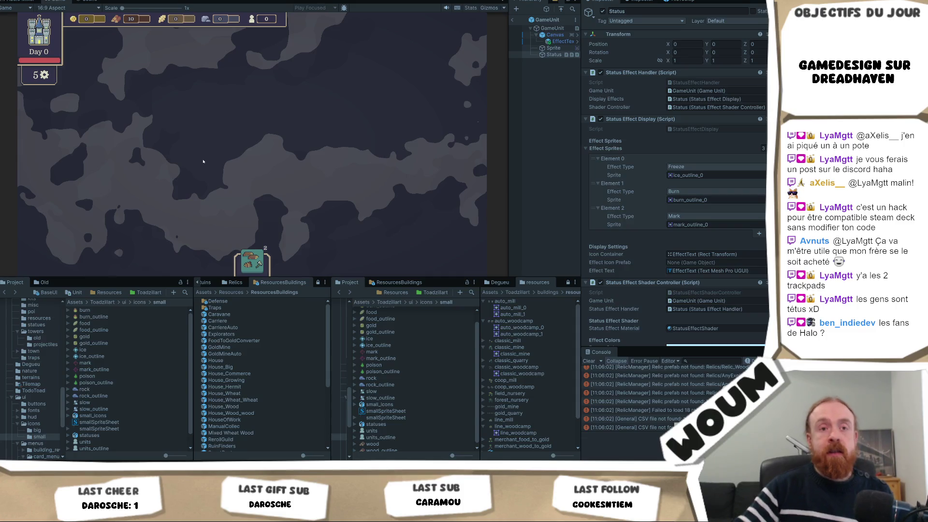
Place the castle, then take the Marked Strike relic and the four Freeze Traps.
{"action": "left_click", "coordinate": [252, 132]}
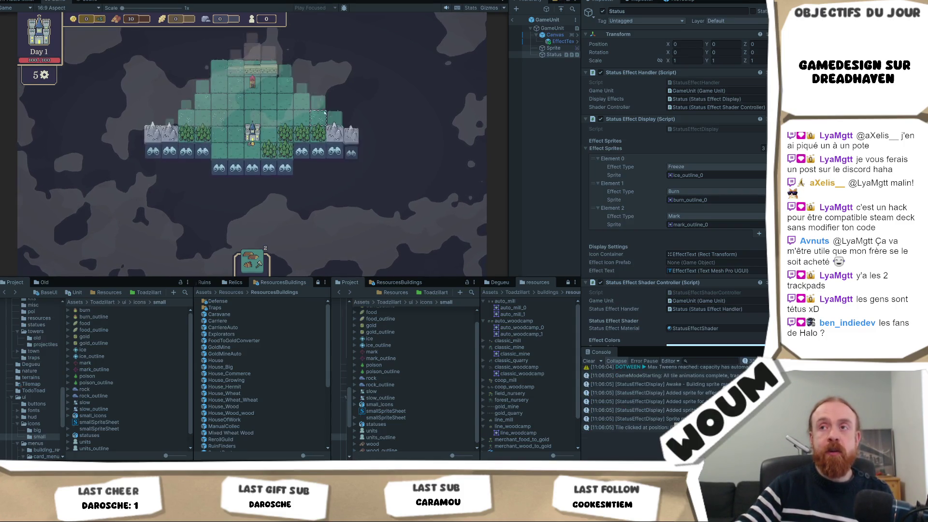
{"action": "left_click_drag", "start_coordinate": [348, 73], "coordinate": [290, 235]}
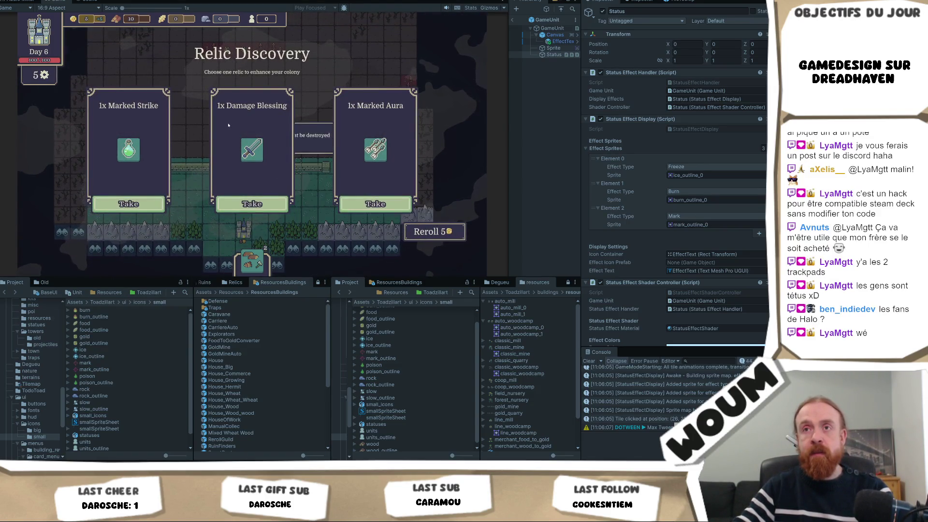
{"action": "mouse_move", "coordinate": [127, 154]}
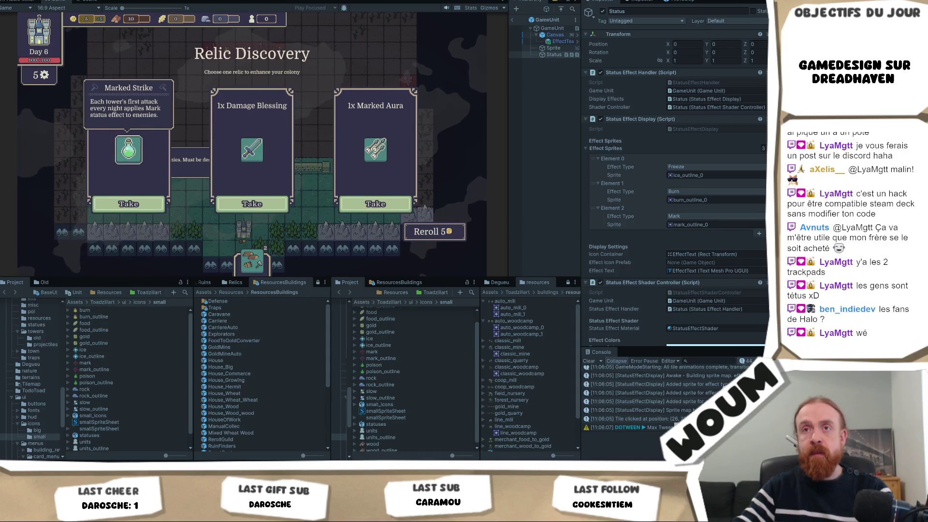
{"action": "left_click", "coordinate": [128, 203]}
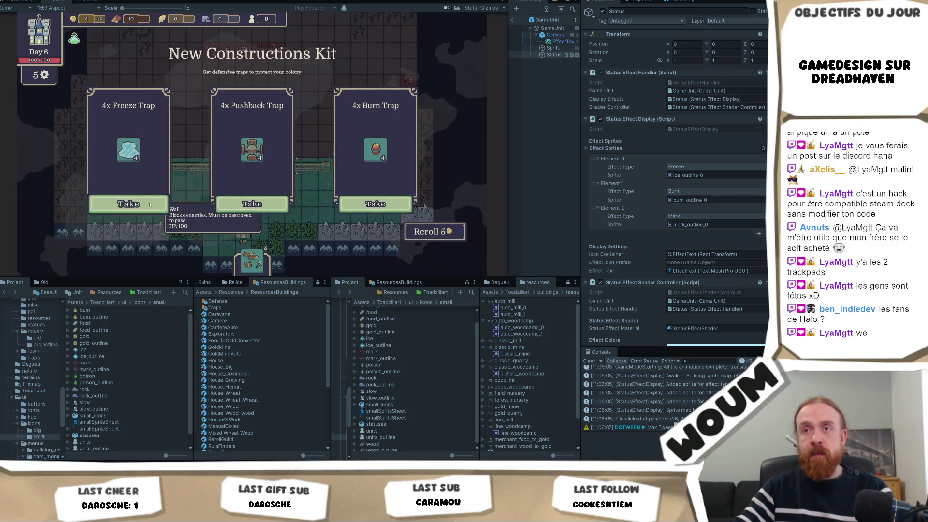
{"action": "left_click", "coordinate": [150, 204]}
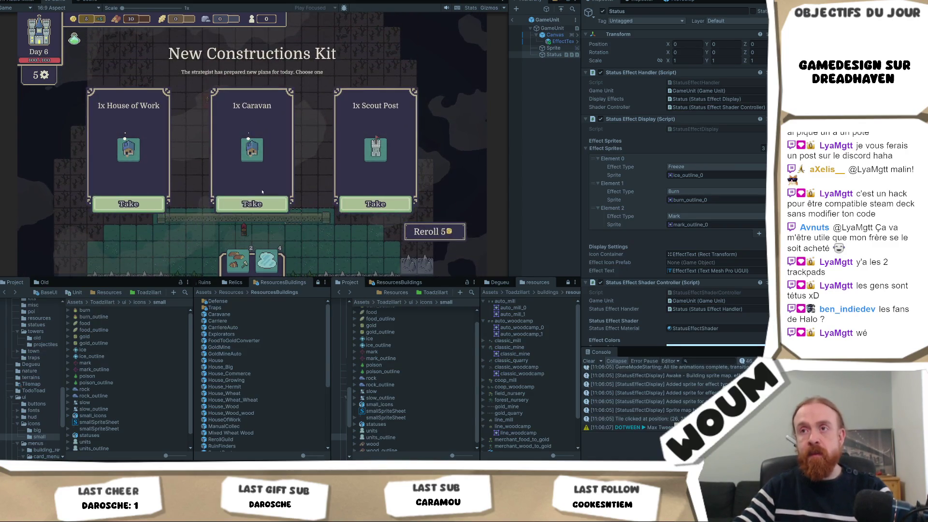
Place three freeze traps side by side, using the R cheat for extra resources.
{"action": "left_click", "coordinate": [252, 261]}
{"action": "left_click", "coordinate": [284, 132]}
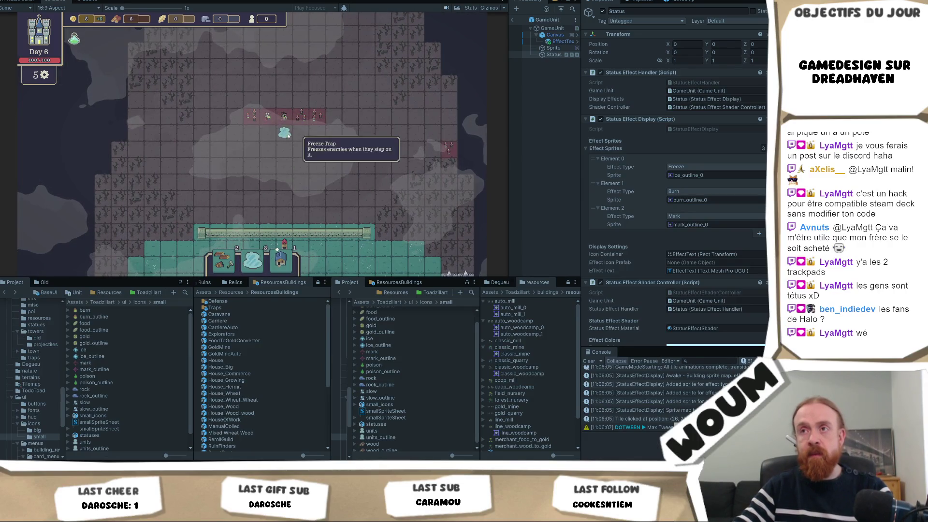
{"action": "key", "text": "r"}
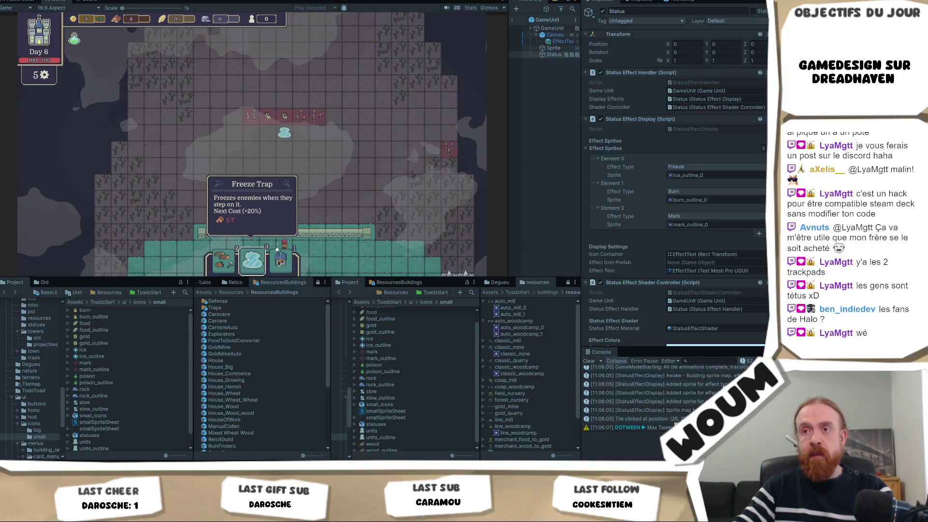
{"action": "left_click", "coordinate": [248, 261]}
{"action": "left_click", "coordinate": [267, 132]}
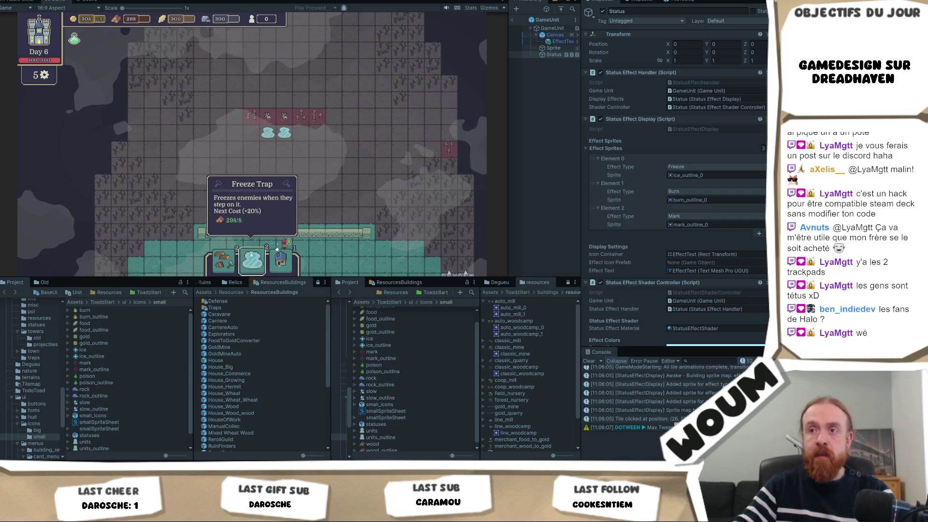
{"action": "left_click", "coordinate": [252, 132]}
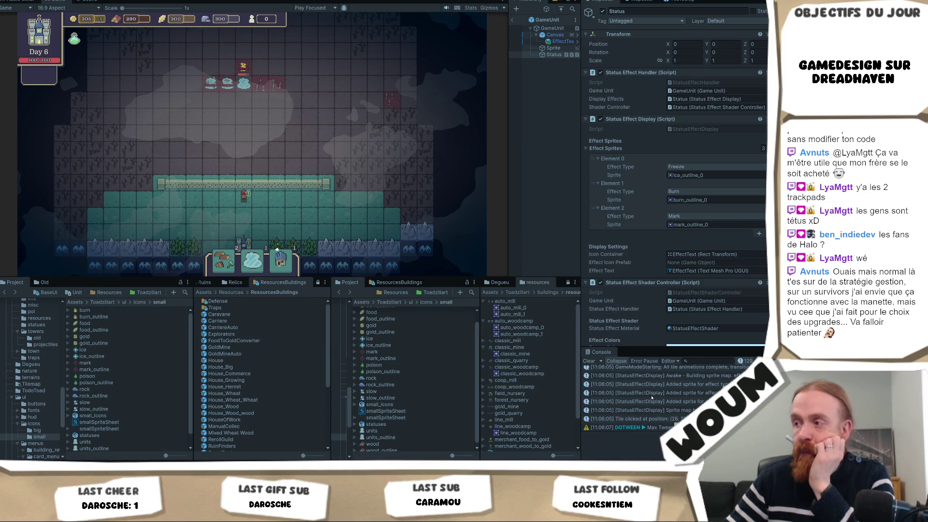
View the sprite-added log details, then exit BaseBuilding prefab editing back to the scene.
{"action": "left_click", "coordinate": [683, 402]}
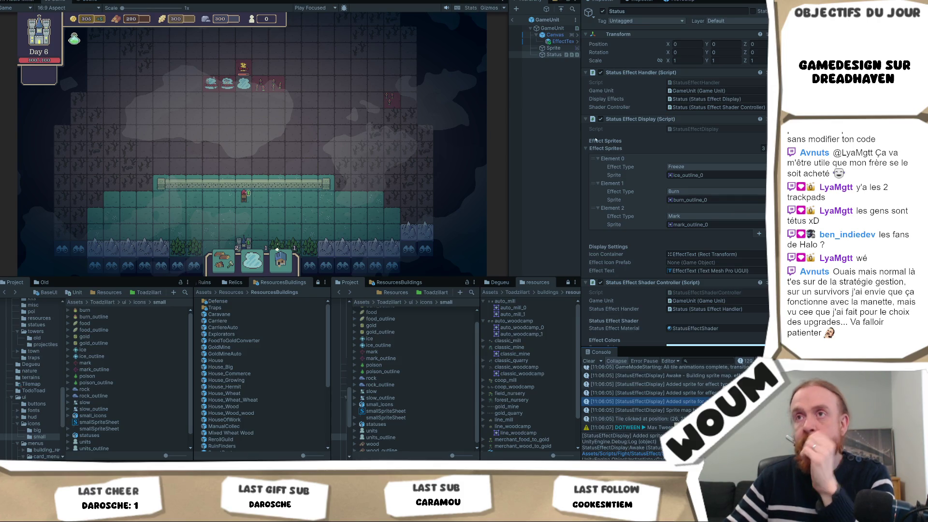
{"action": "left_click", "coordinate": [512, 21]}
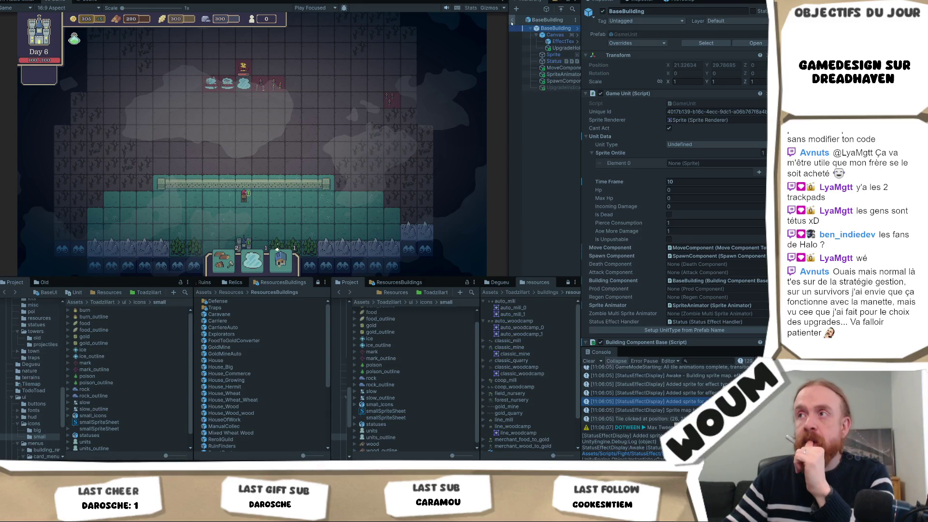
{"action": "left_click", "coordinate": [511, 21]}
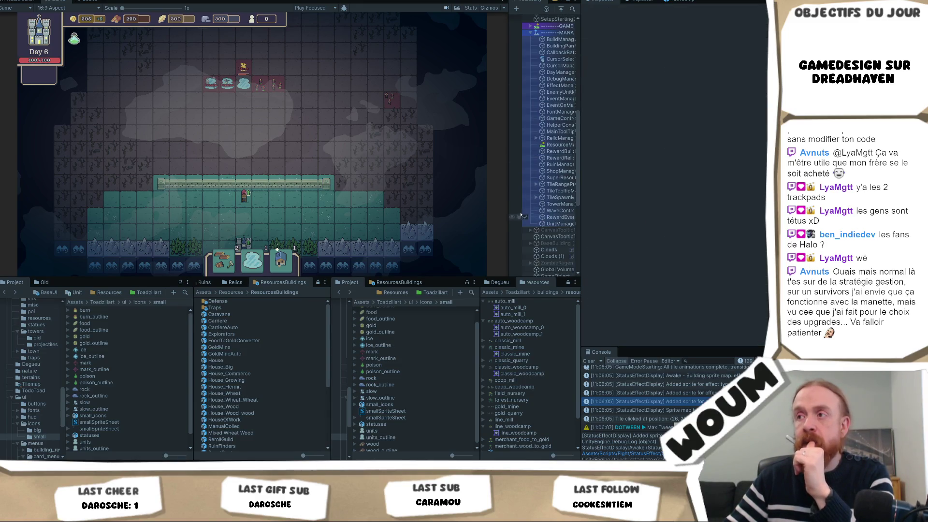
Widen the Hierarchy, inspect TrapFreeze(Clone) with its children expanded, and switch to Scene view.
{"action": "left_click_drag", "start_coordinate": [509, 214], "coordinate": [446, 214]}
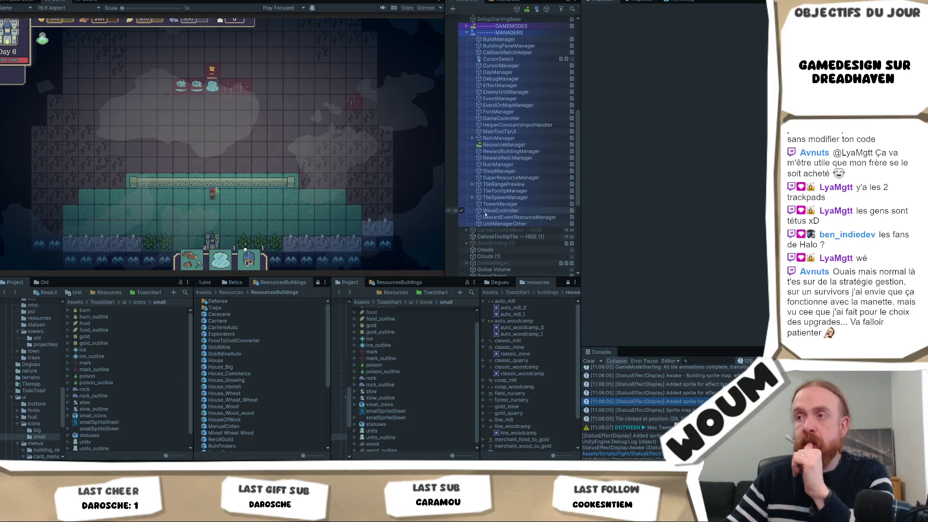
{"action": "scroll", "coordinate": [486, 214], "scroll_direction": "down", "scroll_amount": 10}
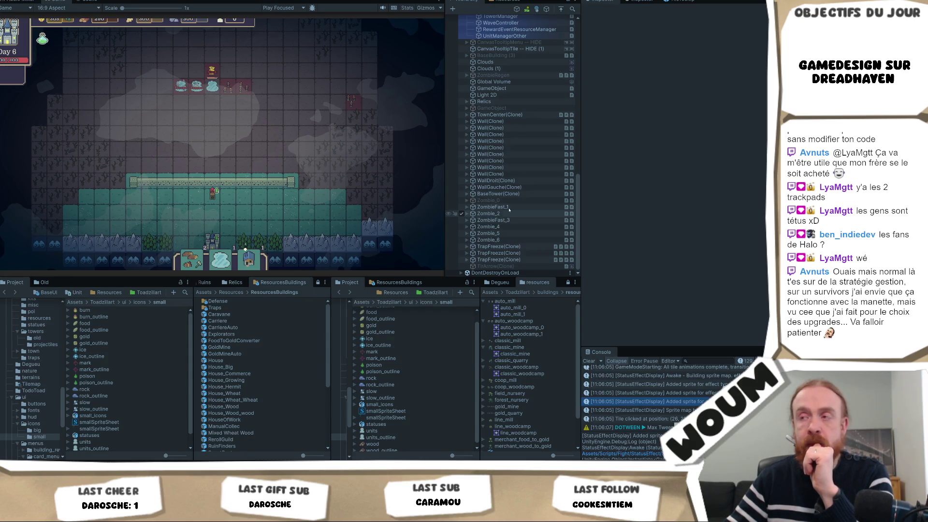
{"action": "left_click", "coordinate": [471, 247]}
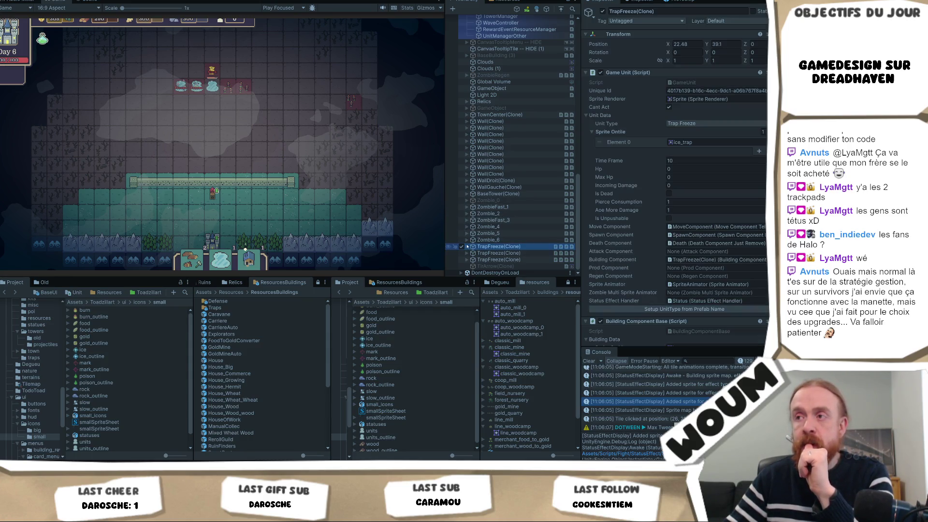
{"action": "left_click", "coordinate": [467, 247]}
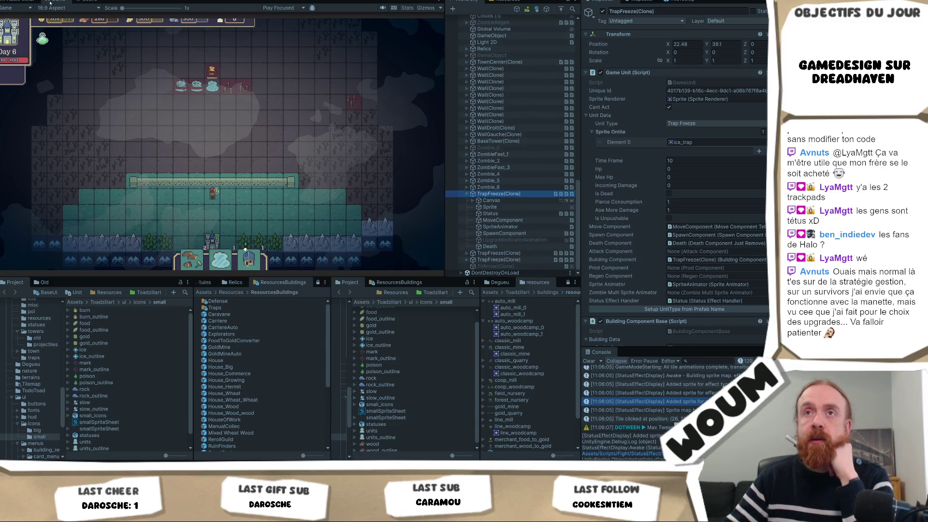
{"action": "left_click", "coordinate": [87, 2]}
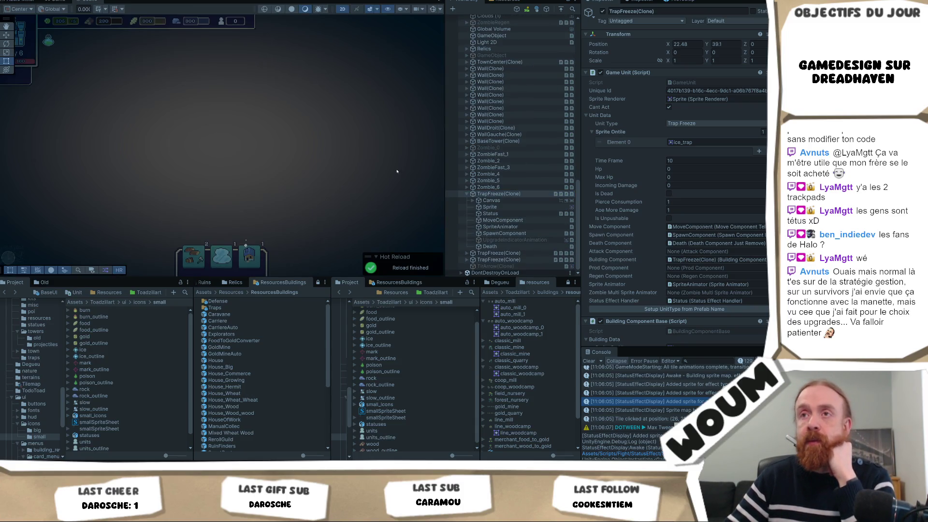
Frame the freeze trap in the scene and inspect its Sprite, Status and Canvas children.
{"action": "double_click", "coordinate": [511, 194]}
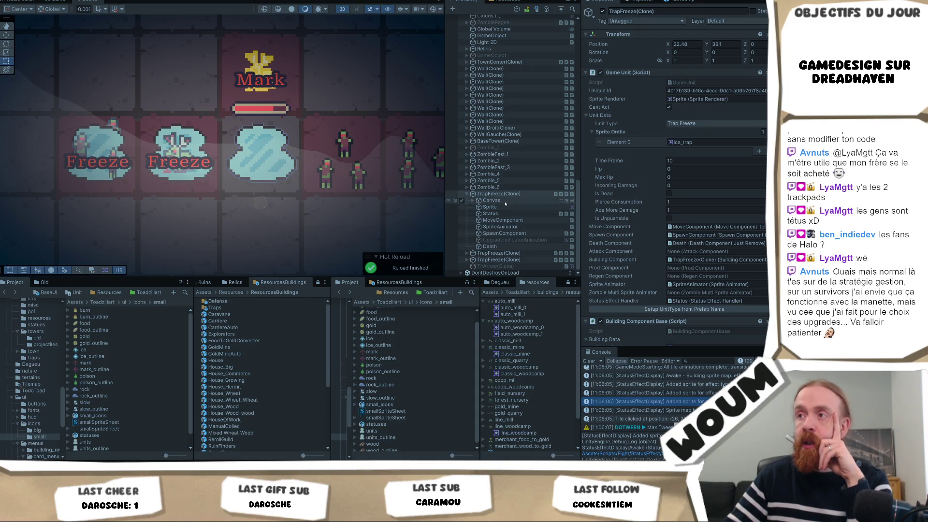
{"action": "left_click", "coordinate": [504, 208]}
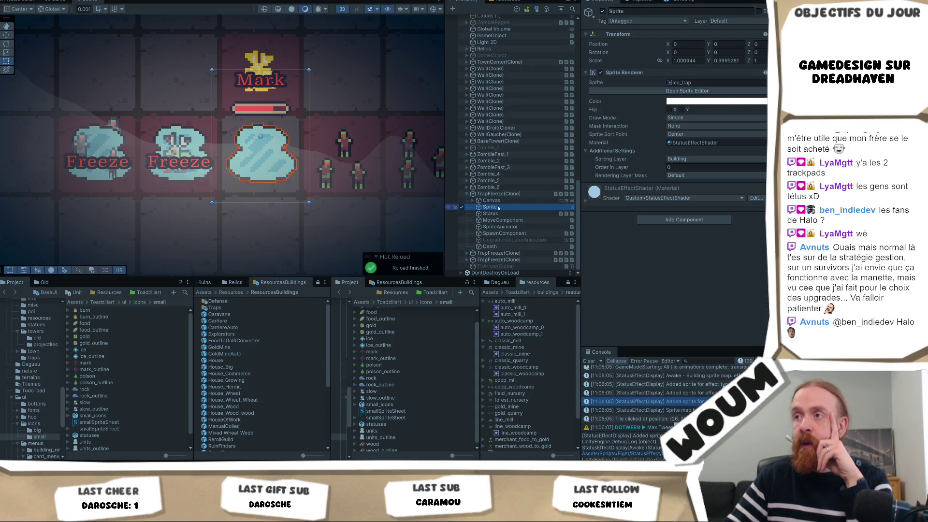
{"action": "left_click", "coordinate": [491, 213]}
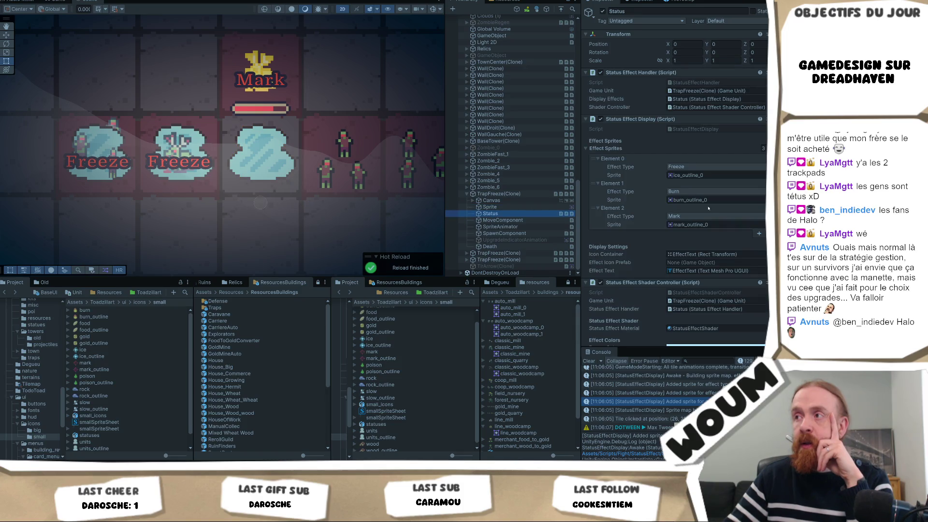
{"action": "left_click", "coordinate": [472, 200]}
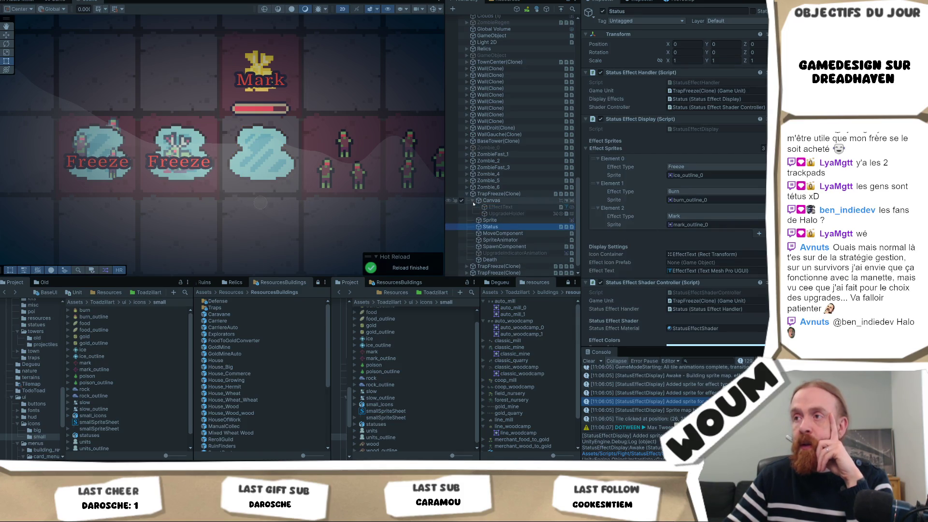
{"action": "scroll", "coordinate": [503, 230], "scroll_direction": "down", "scroll_amount": 1}
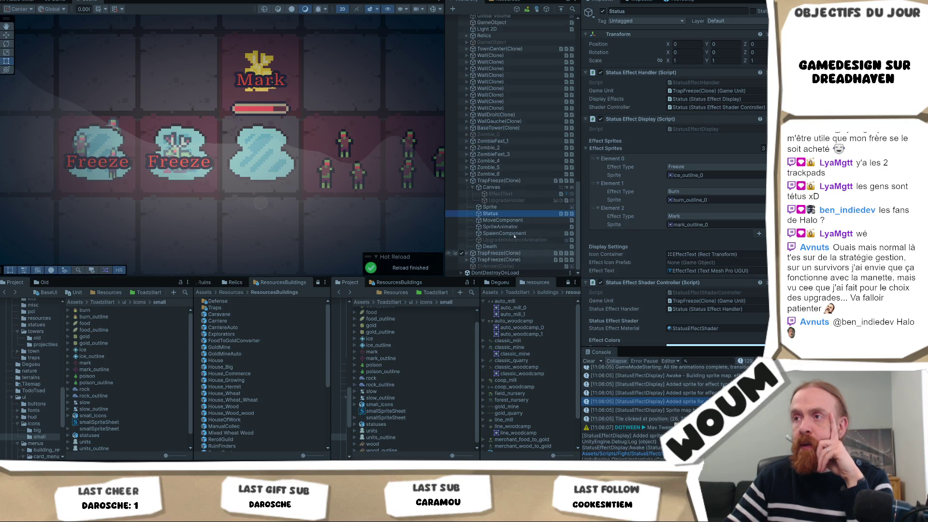
{"action": "left_click", "coordinate": [519, 181]}
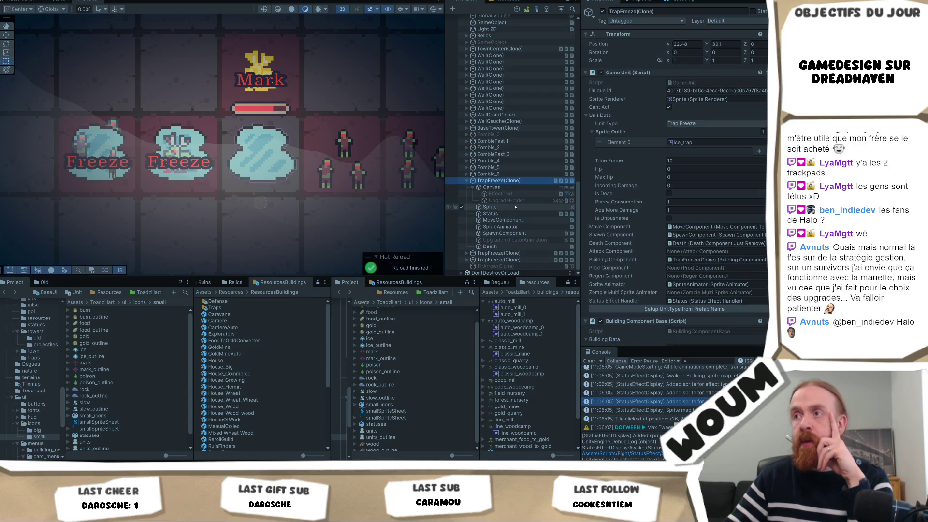
Inspect Zombie_6, then expand ZombieFast_3 and select its Canvas with children shown.
{"action": "left_click", "coordinate": [498, 174]}
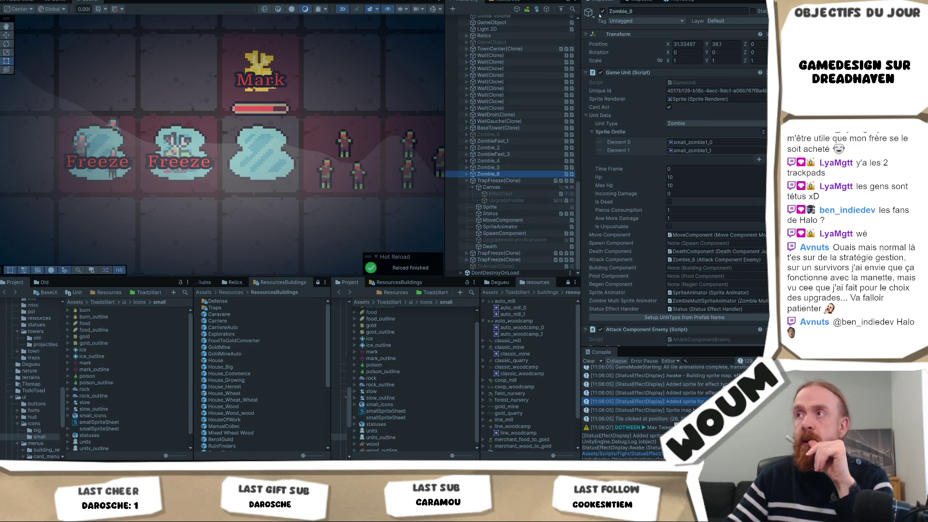
{"action": "left_click", "coordinate": [512, 154]}
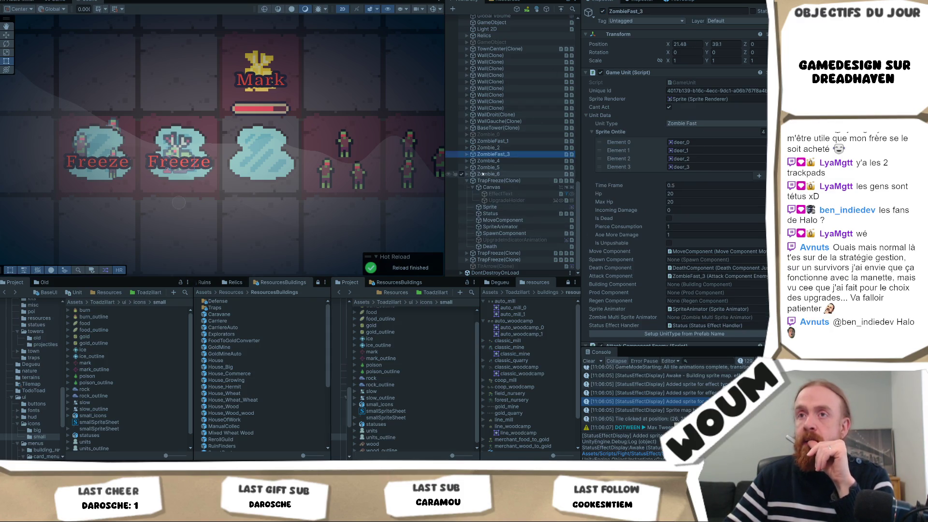
{"action": "left_click", "coordinate": [467, 154]}
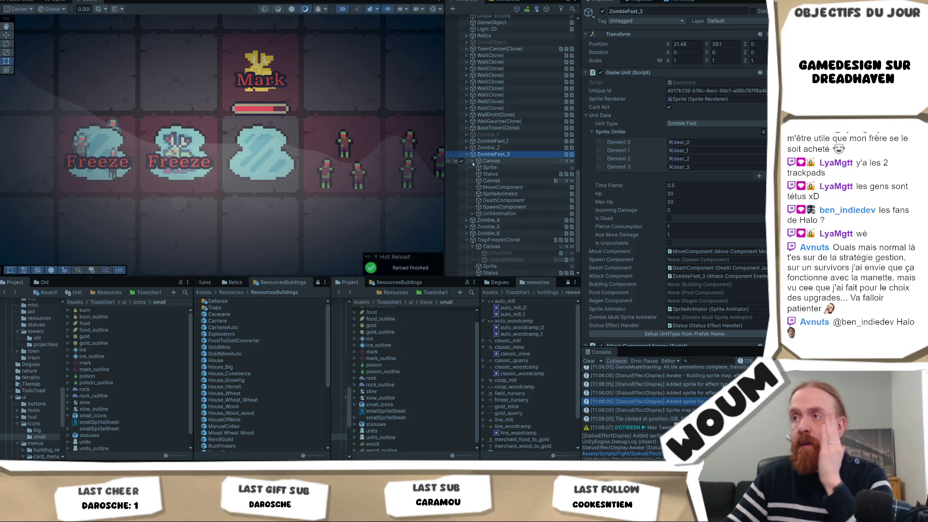
{"action": "left_click", "coordinate": [472, 162]}
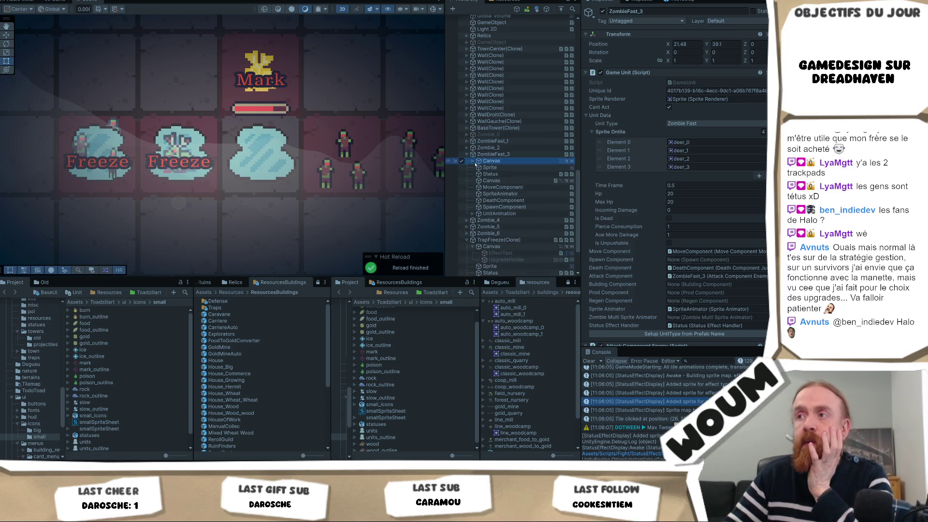
{"action": "left_click", "coordinate": [472, 161]}
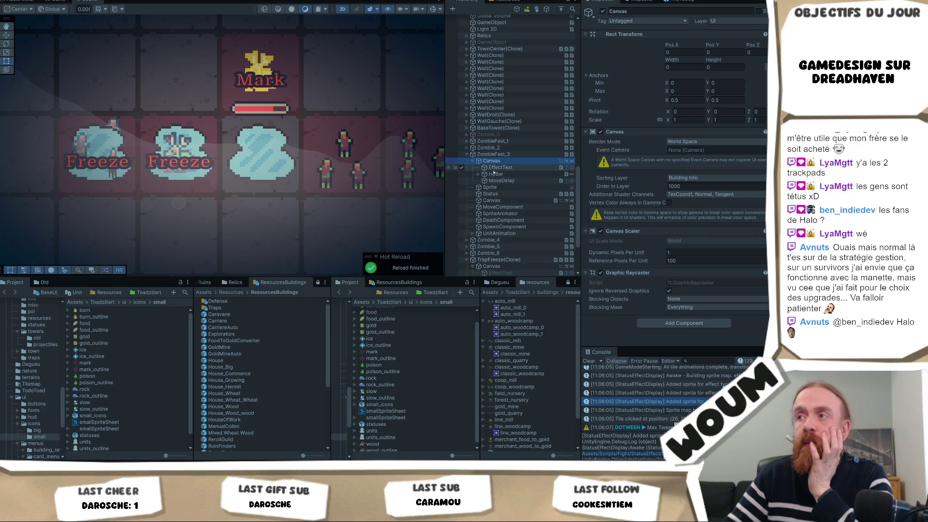
Inspect ZombieFast_3's Freeze EffectText and UnitAnimation, widen the console area, and select its Status object.
{"action": "left_click", "coordinate": [498, 167]}
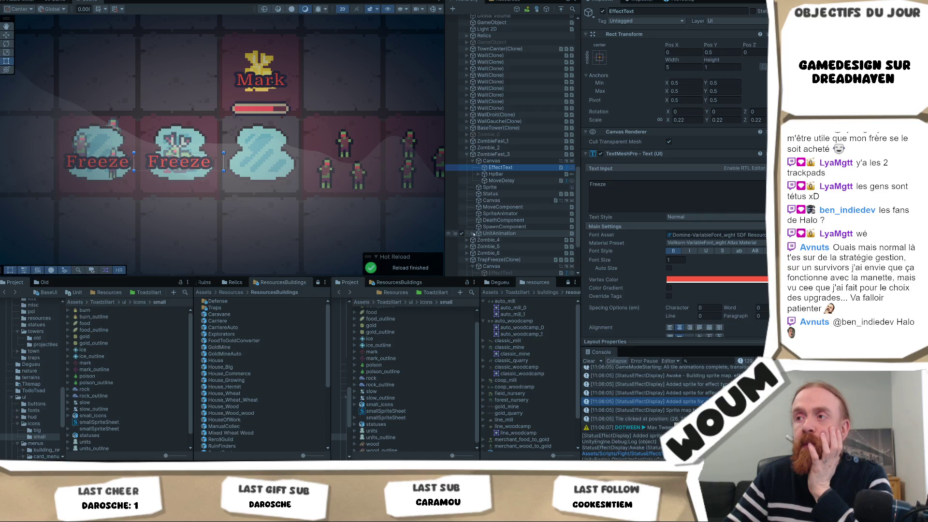
{"action": "left_click", "coordinate": [473, 234]}
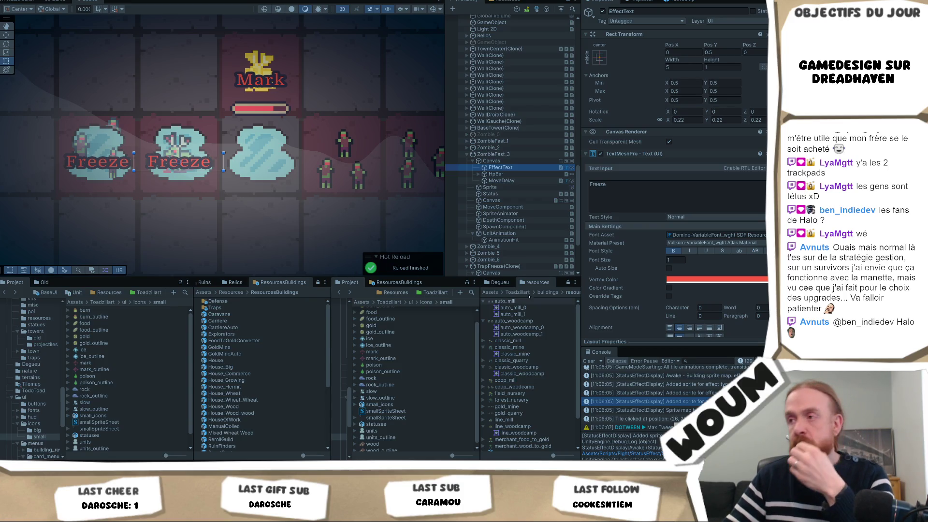
{"action": "scroll", "coordinate": [647, 401], "scroll_direction": "down", "scroll_amount": 10}
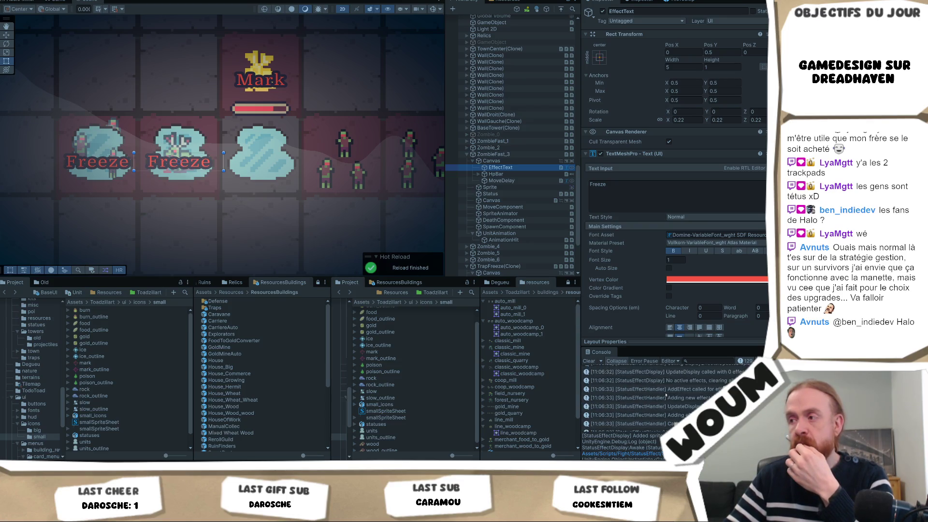
{"action": "scroll", "coordinate": [665, 395], "scroll_direction": "down", "scroll_amount": 10}
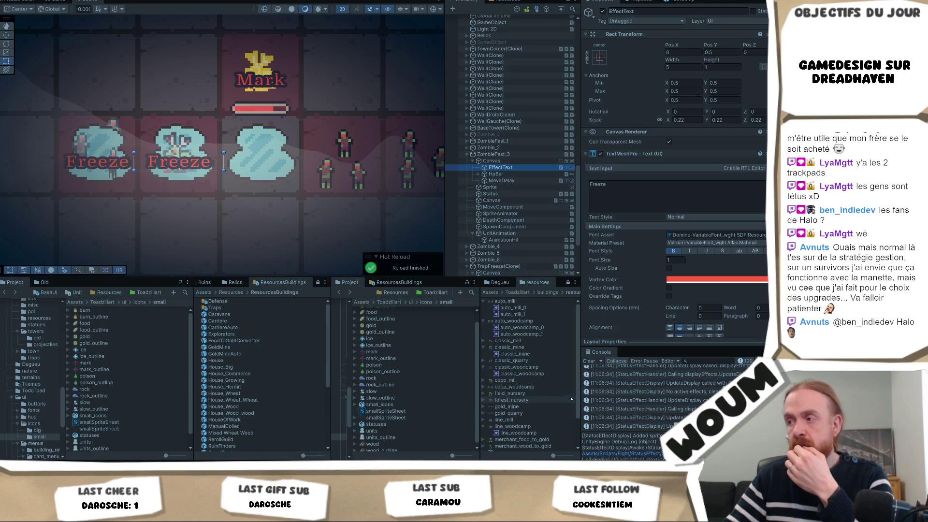
{"action": "mouse_move", "coordinate": [578, 397]}
{"action": "left_mouse_down"}
{"action": "mouse_move", "coordinate": [515, 399]}
{"action": "mouse_move", "coordinate": [549, 399]}
{"action": "left_mouse_up"}
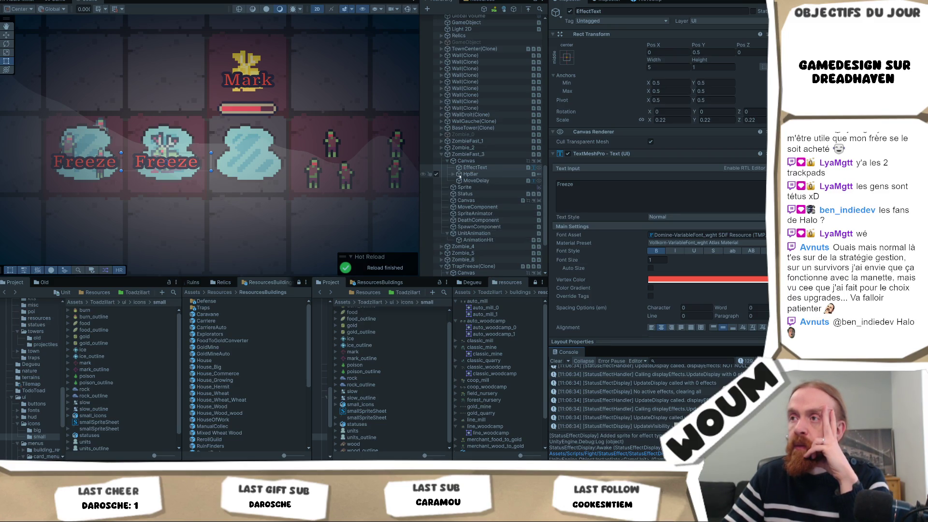
{"action": "left_click", "coordinate": [465, 194]}
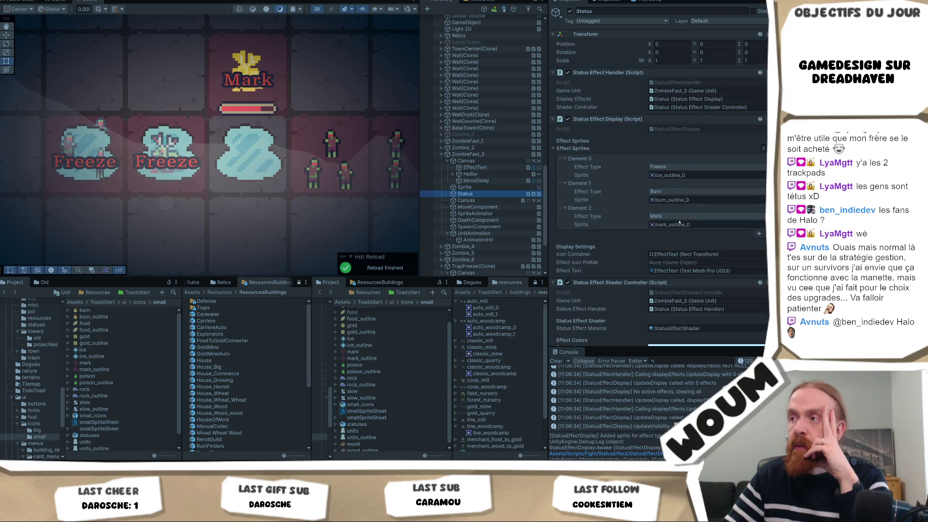
Open the StatusEffectShader material and set its Burn Color to white FFFFFF, then return to Game view.
{"action": "scroll", "coordinate": [678, 222], "scroll_direction": "down", "scroll_amount": 3}
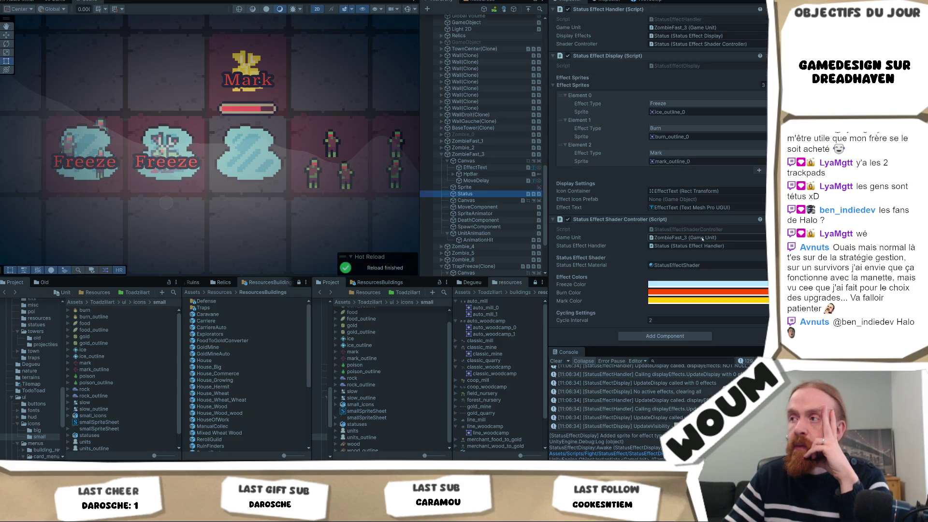
{"action": "left_click", "coordinate": [701, 267]}
{"action": "double_click", "coordinate": [702, 267]}
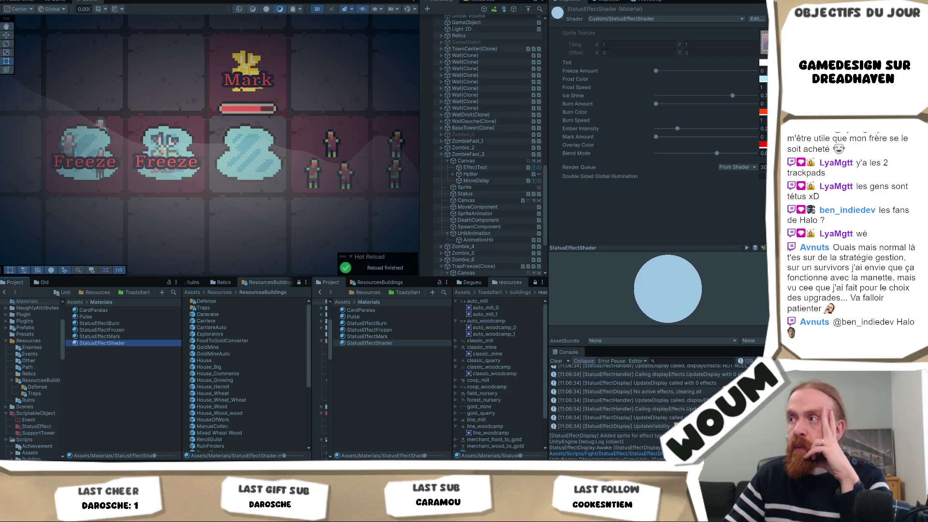
{"action": "left_click", "coordinate": [763, 112]}
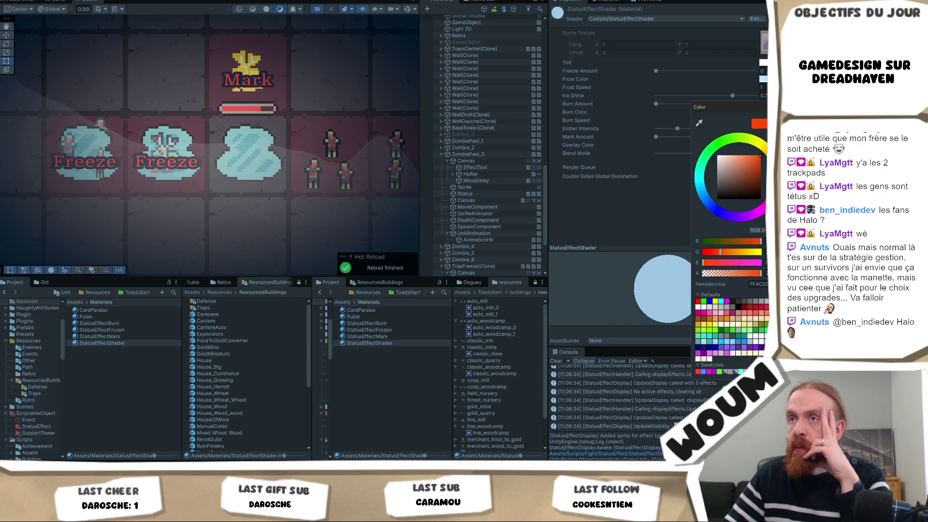
{"action": "left_click_drag", "start_coordinate": [725, 159], "coordinate": [696, 152]}
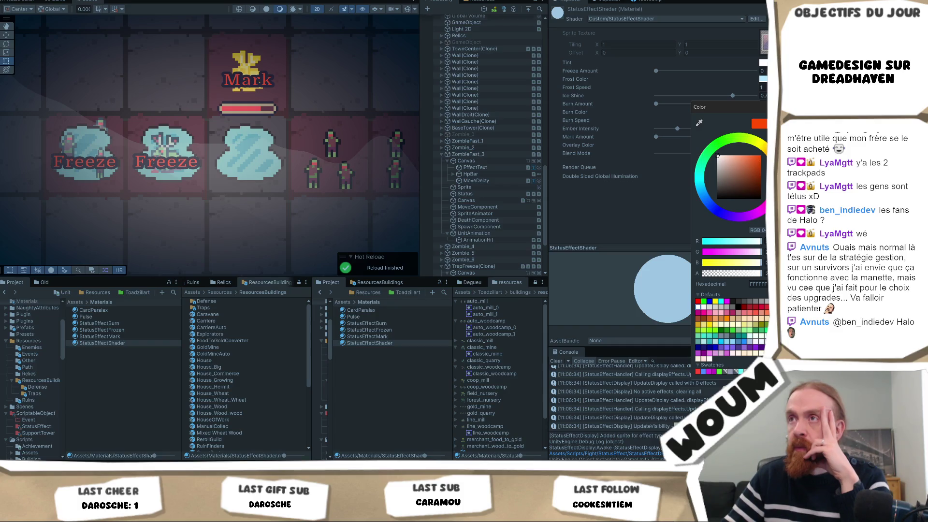
{"action": "left_click", "coordinate": [59, 1]}
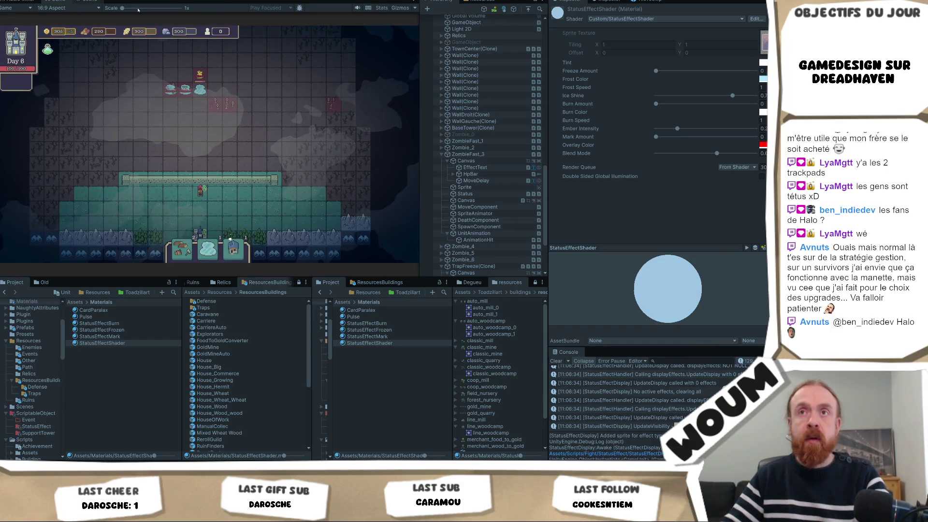
Pick a new tower from the construction kit, place it at tile (26, 31), then check the red Overlay Color.
{"action": "left_click", "coordinate": [316, 142]}
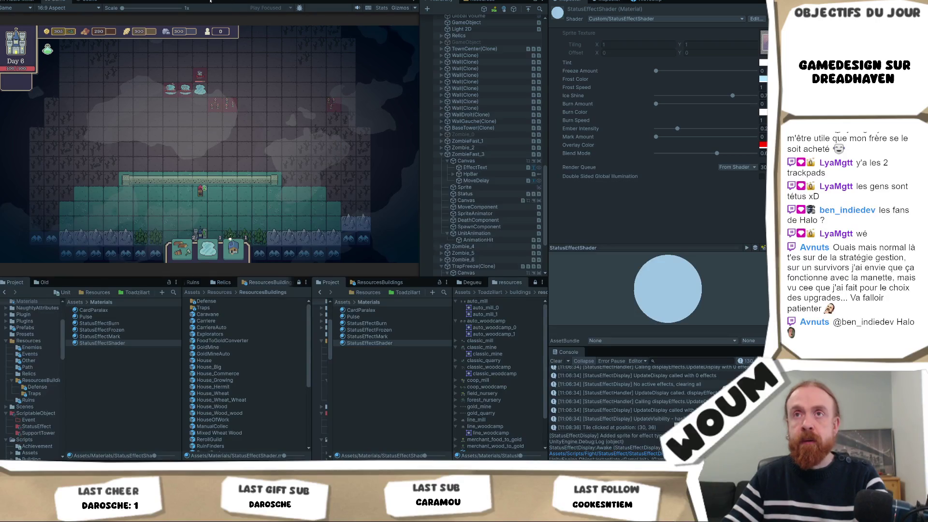
{"action": "left_click", "coordinate": [88, 3]}
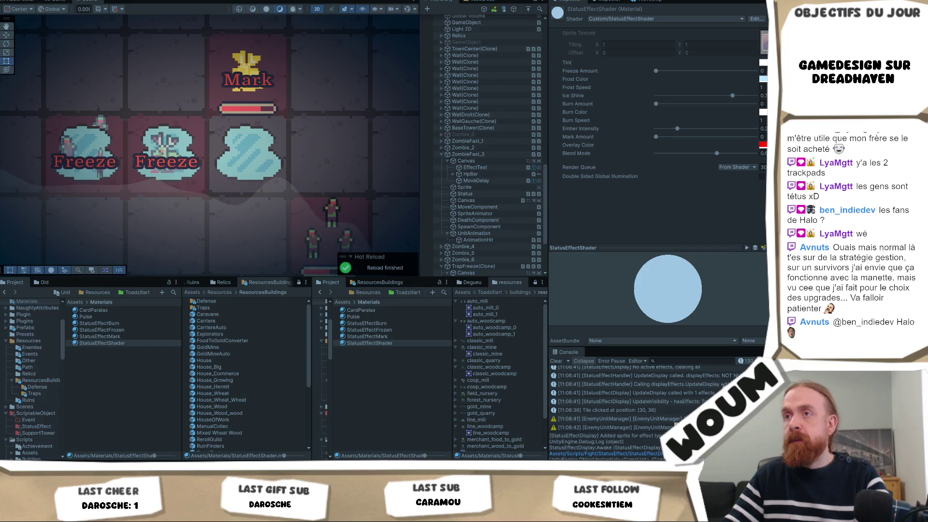
{"action": "left_click", "coordinate": [58, 1]}
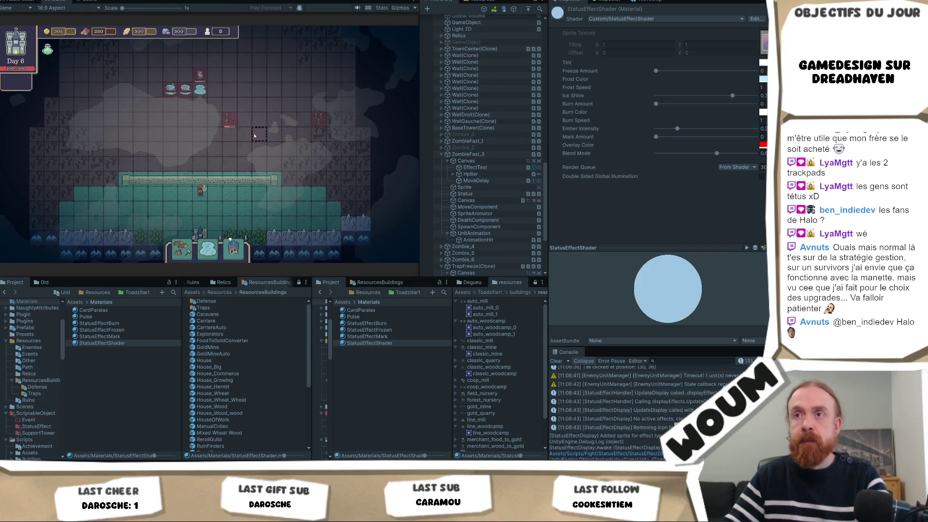
{"action": "left_click", "coordinate": [314, 131]}
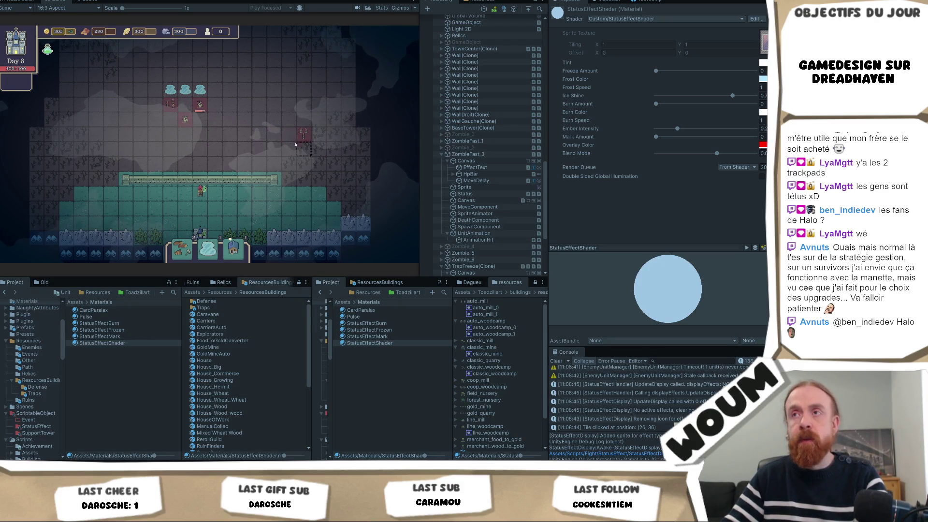
{"action": "left_click", "coordinate": [239, 200]}
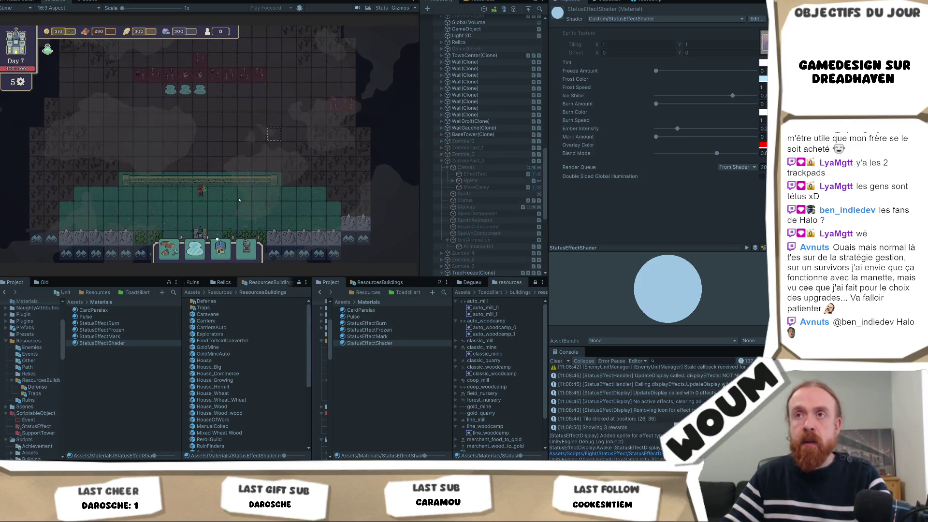
{"action": "left_click", "coordinate": [253, 195]}
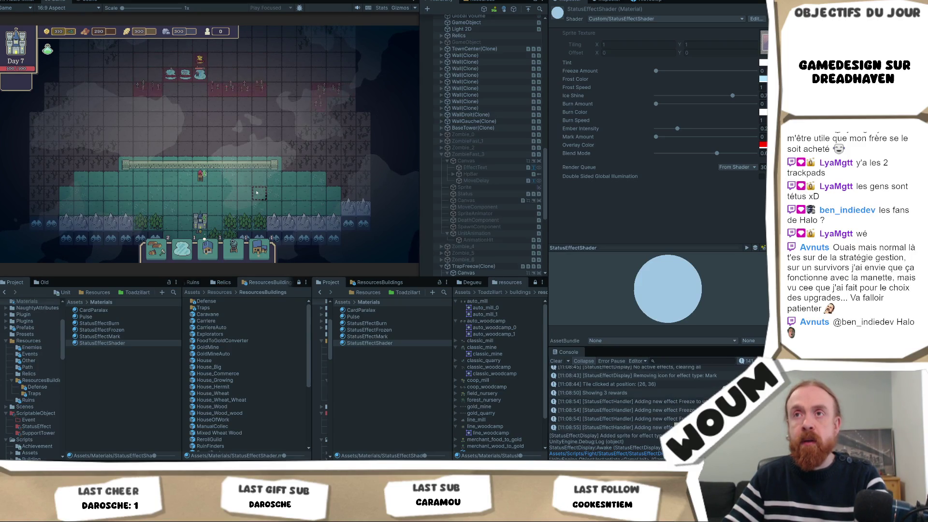
{"action": "left_click", "coordinate": [256, 193]}
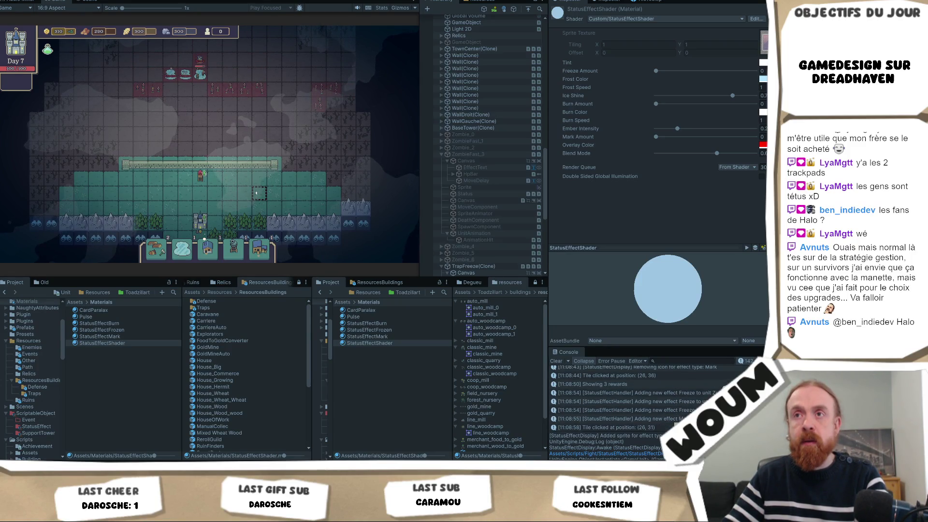
{"action": "left_click", "coordinate": [762, 144]}
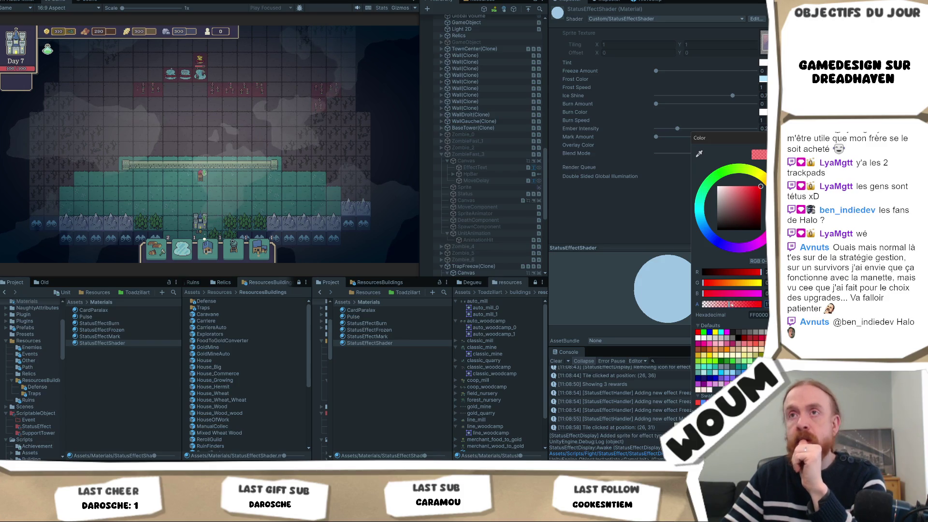
{"action": "left_click", "coordinate": [89, 4]}
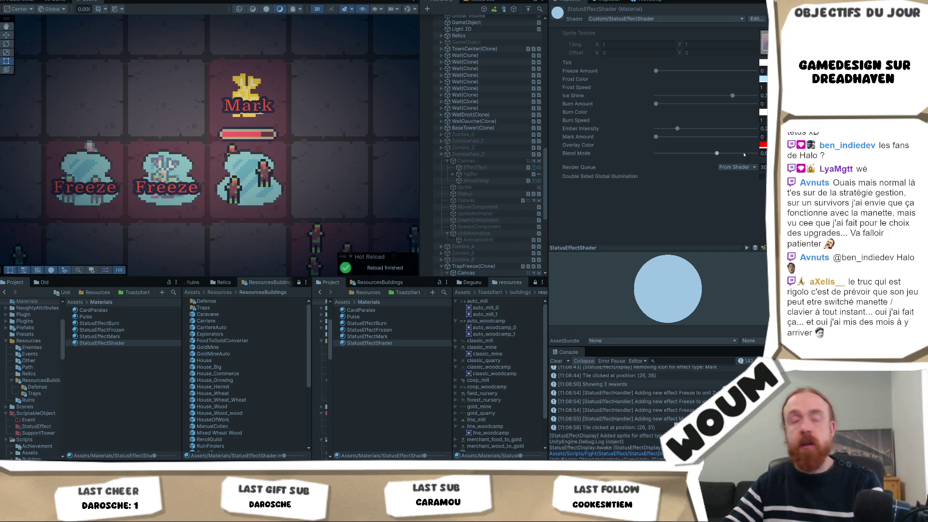
Briefly raise the StatusEffectShader's Mark Amount, leaving the red Overlay Color unchanged, then switch to Visual Studio.
{"action": "left_click", "coordinate": [762, 145]}
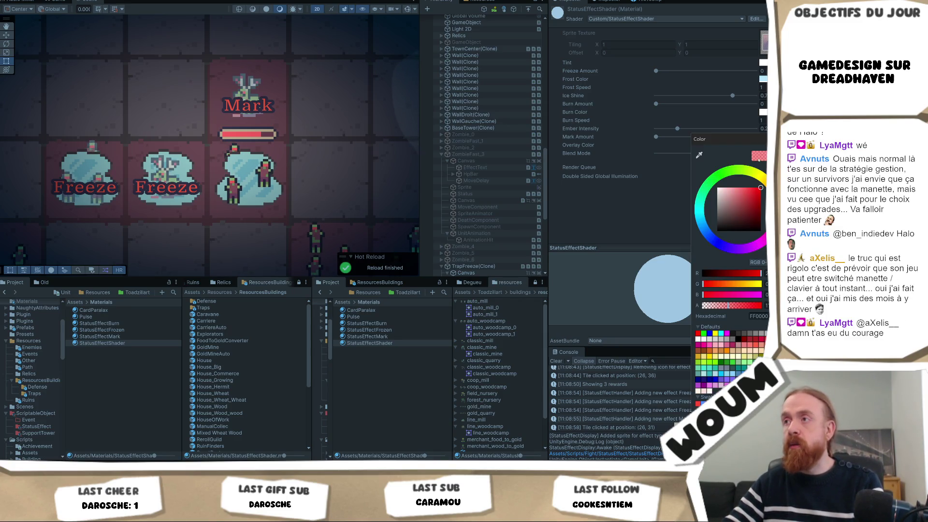
{"action": "left_click", "coordinate": [658, 203]}
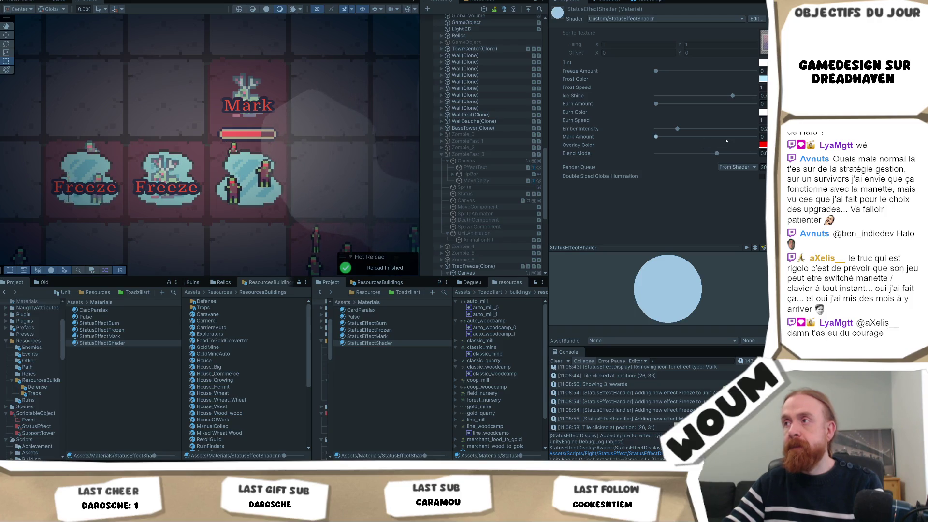
{"action": "mouse_move", "coordinate": [655, 137]}
{"action": "left_mouse_down"}
{"action": "mouse_move", "coordinate": [725, 138]}
{"action": "mouse_move", "coordinate": [642, 139]}
{"action": "left_mouse_up"}
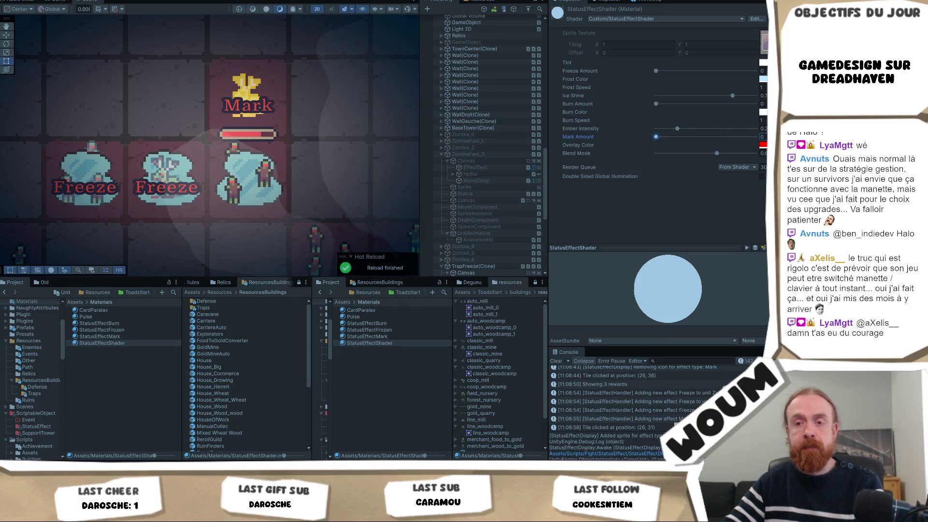
{"action": "key", "text": "alt+Tab"}
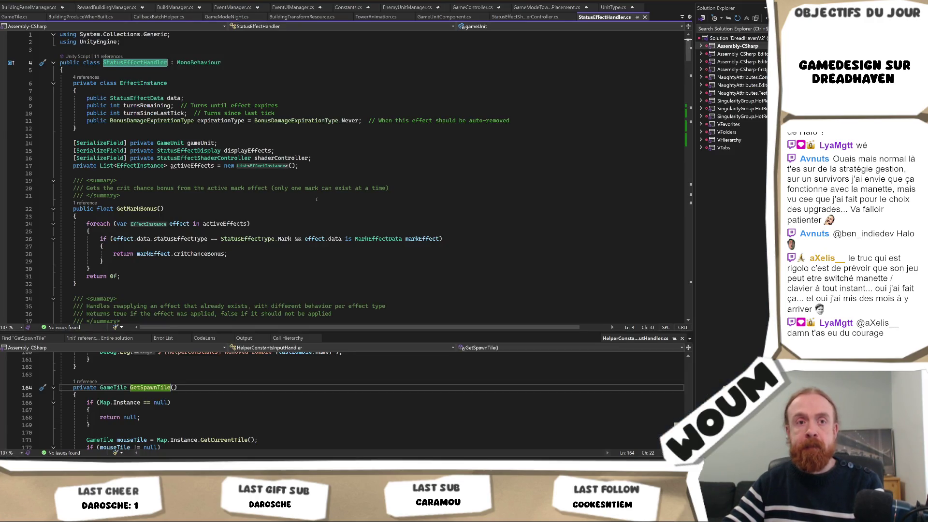
Check markColor, Color(1.0f, 0.8f, 0.0f, 1.0f), in StatusEffectShaderController.cs, then go back to Unity.
{"action": "left_click", "coordinate": [317, 199]}
{"action": "key", "text": "ctrl+Tab"}
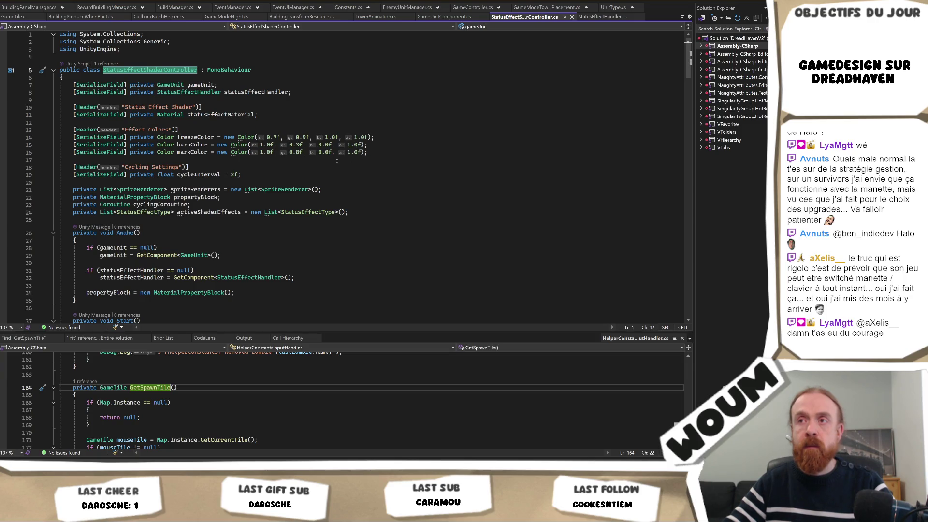
{"action": "left_click", "coordinate": [310, 151]}
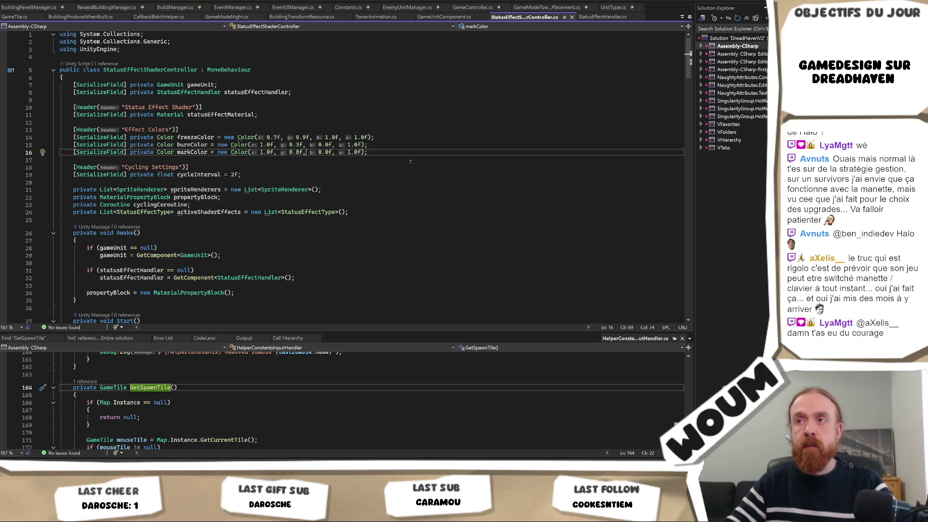
{"action": "key", "text": "alt+Tab"}
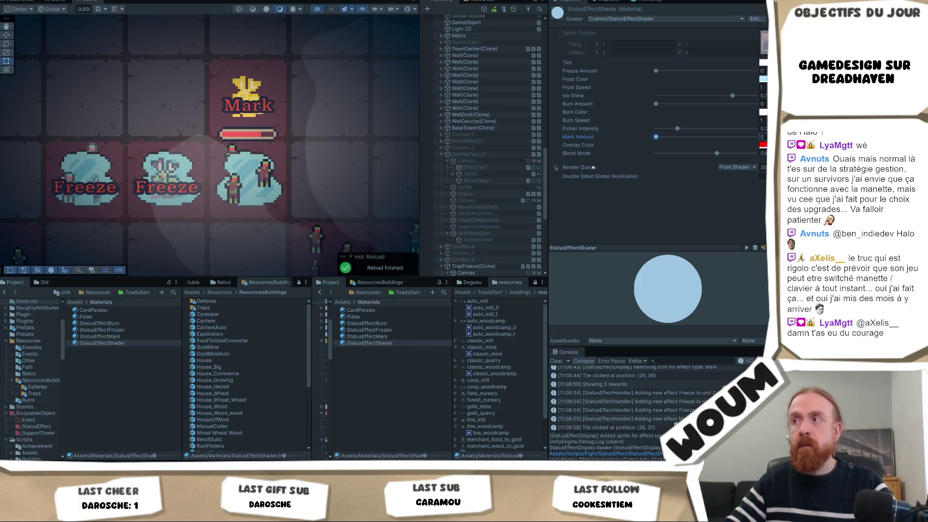
Preview Mark Amount at full and back to 0, lowering Ember Intensity to about 0.2.
{"action": "scroll", "coordinate": [315, 171], "scroll_direction": "down", "scroll_amount": 3}
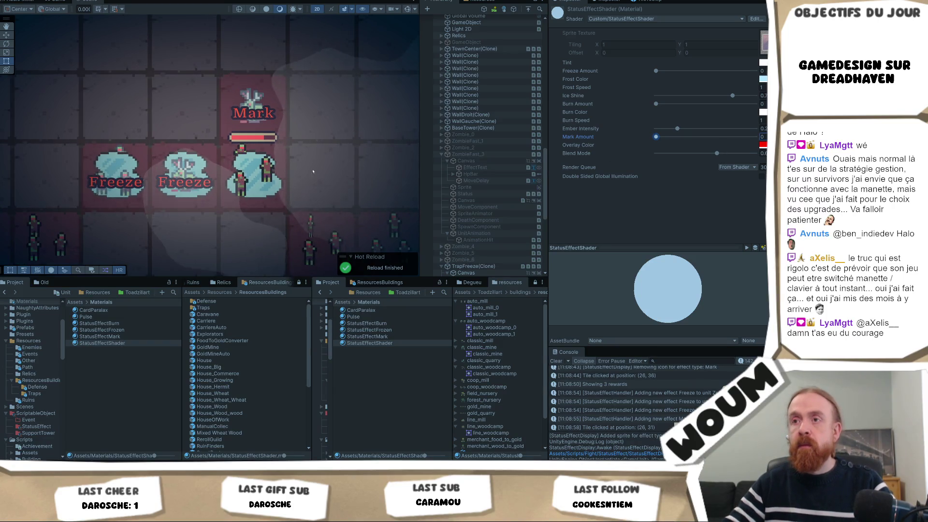
{"action": "left_click_drag", "start_coordinate": [656, 136], "coordinate": [754, 137]}
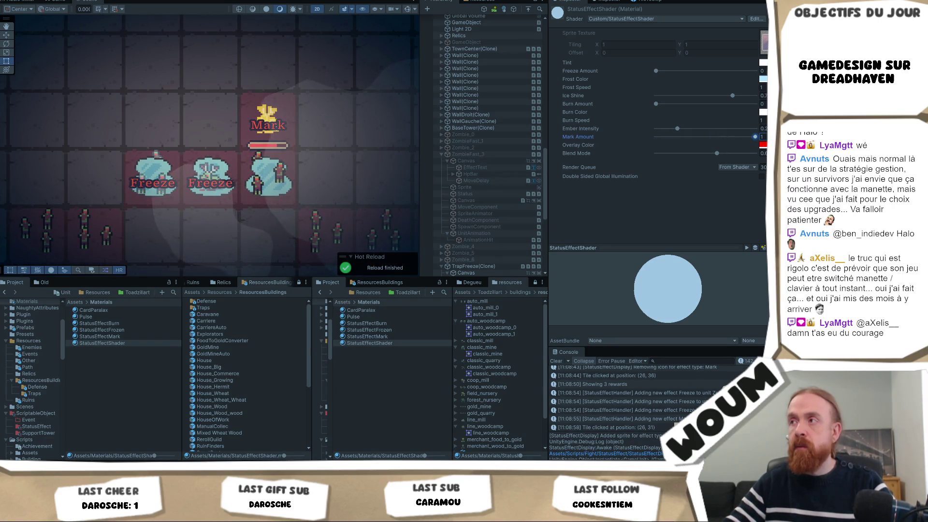
{"action": "scroll", "coordinate": [350, 194], "scroll_direction": "down", "scroll_amount": 2}
{"action": "left_click_drag", "start_coordinate": [351, 194], "coordinate": [299, 103]}
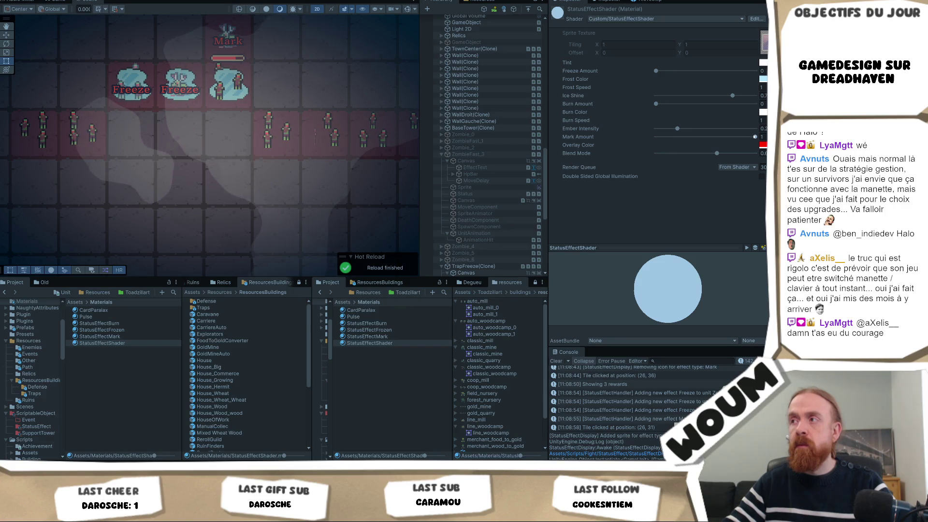
{"action": "mouse_move", "coordinate": [755, 137]}
{"action": "left_mouse_down"}
{"action": "mouse_move", "coordinate": [656, 137]}
{"action": "mouse_move", "coordinate": [755, 128]}
{"action": "left_mouse_up"}
{"action": "left_click", "coordinate": [677, 128]}
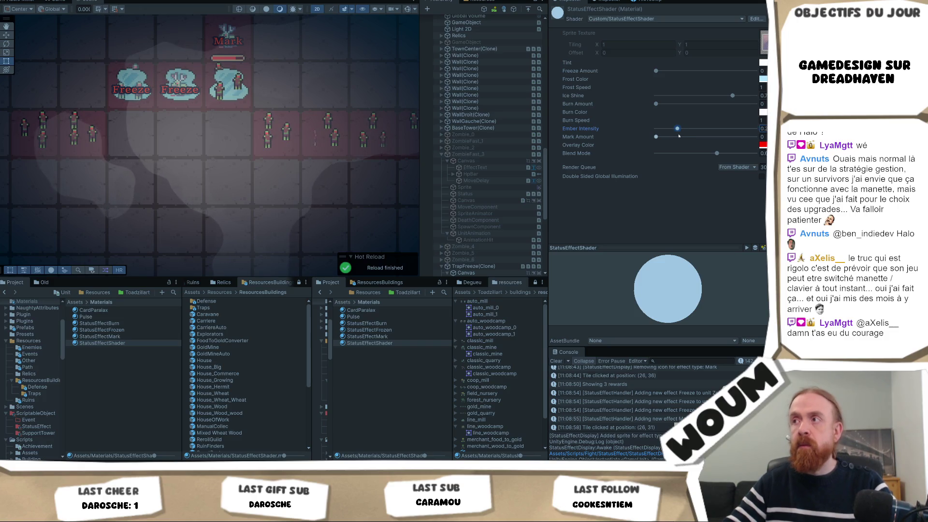
{"action": "scroll", "coordinate": [326, 169], "scroll_direction": "down", "scroll_amount": 1}
{"action": "scroll", "coordinate": [326, 169], "scroll_direction": "down", "scroll_amount": 2}
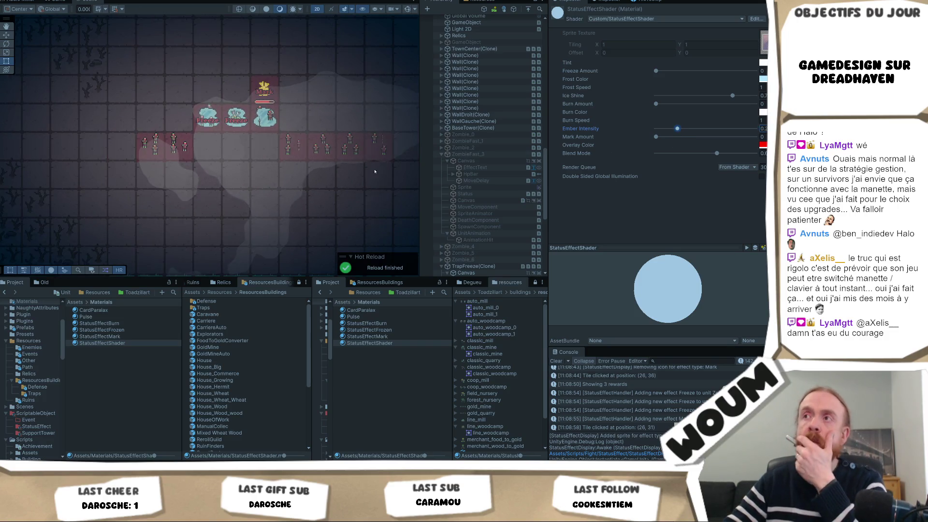
{"action": "scroll", "coordinate": [483, 164], "scroll_direction": "down", "scroll_amount": 4}
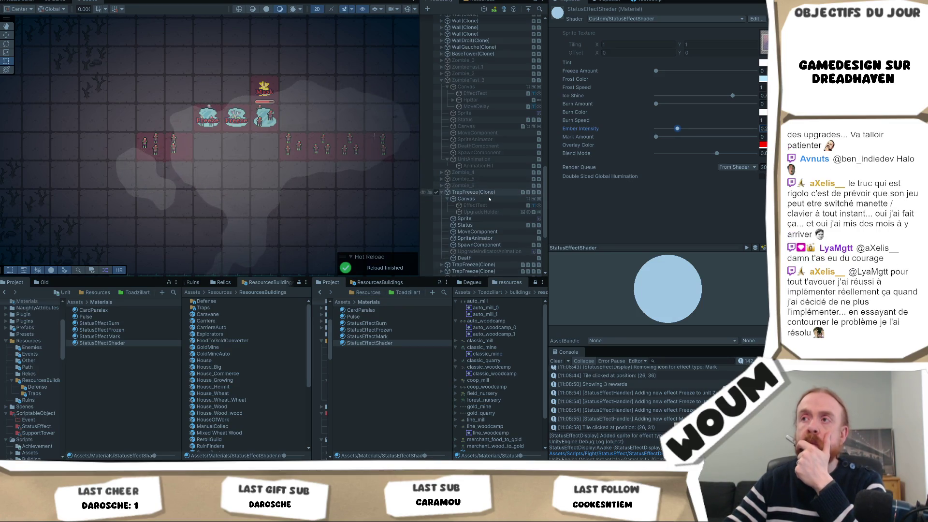
{"action": "scroll", "coordinate": [490, 177], "scroll_direction": "down", "scroll_amount": 6}
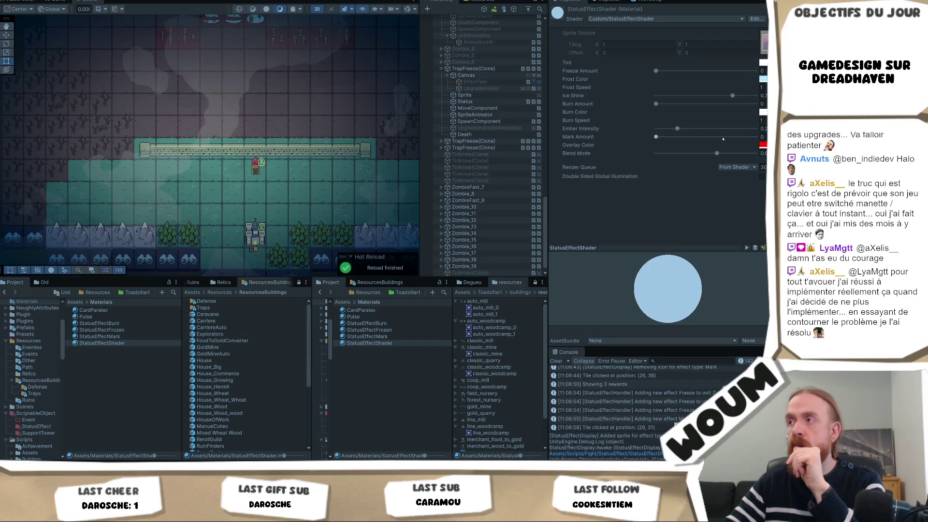
{"action": "left_click_drag", "start_coordinate": [709, 140], "coordinate": [652, 141]}
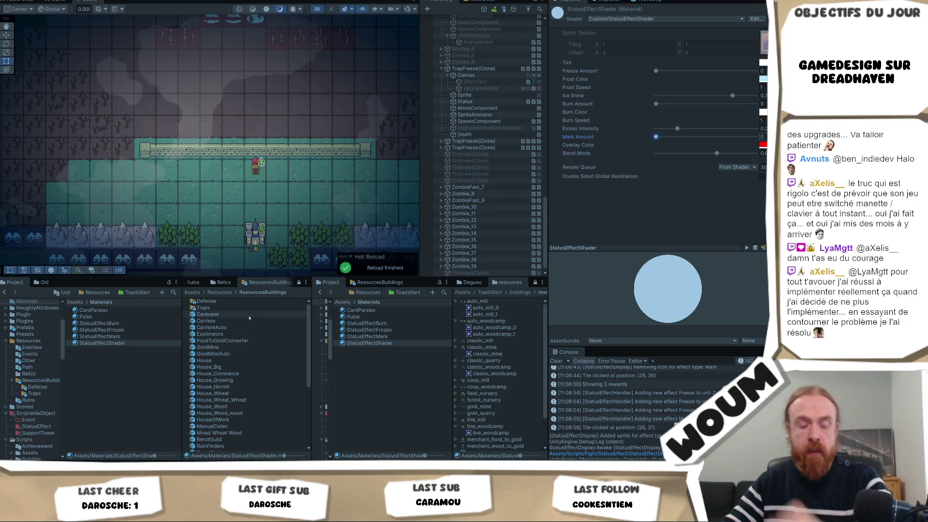
Select the GoldMineAuto prefab and bring up the spawnable unit list (Zombie, towers, House, Wall).
{"action": "left_click", "coordinate": [228, 354]}
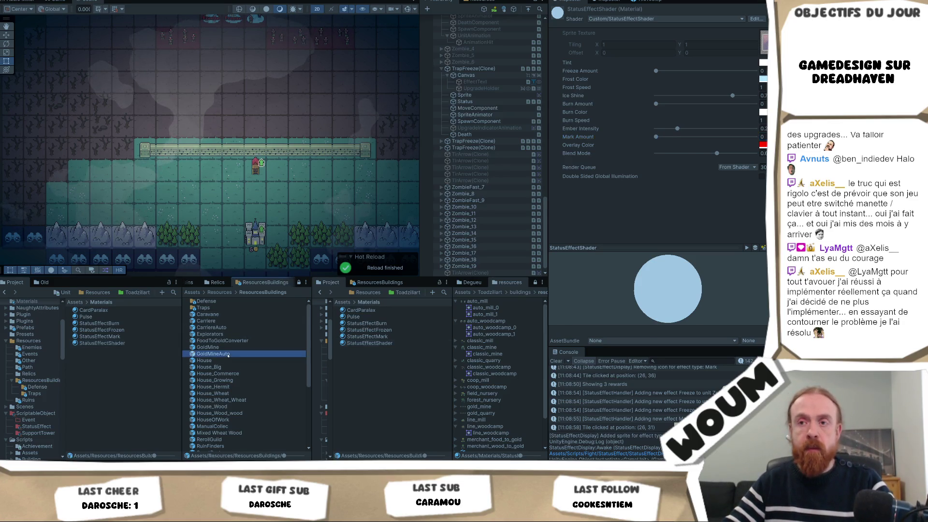
{"action": "left_click", "coordinate": [114, 356]}
{"action": "mouse_move", "coordinate": [20, 335]}
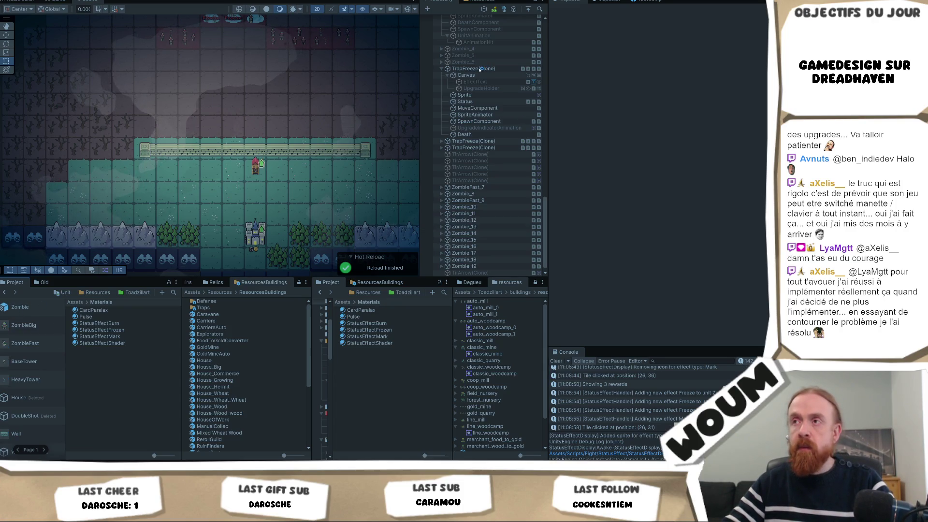
Spawn a new Zombie in the level and focus the scene on it.
{"action": "left_click", "coordinate": [50, 304]}
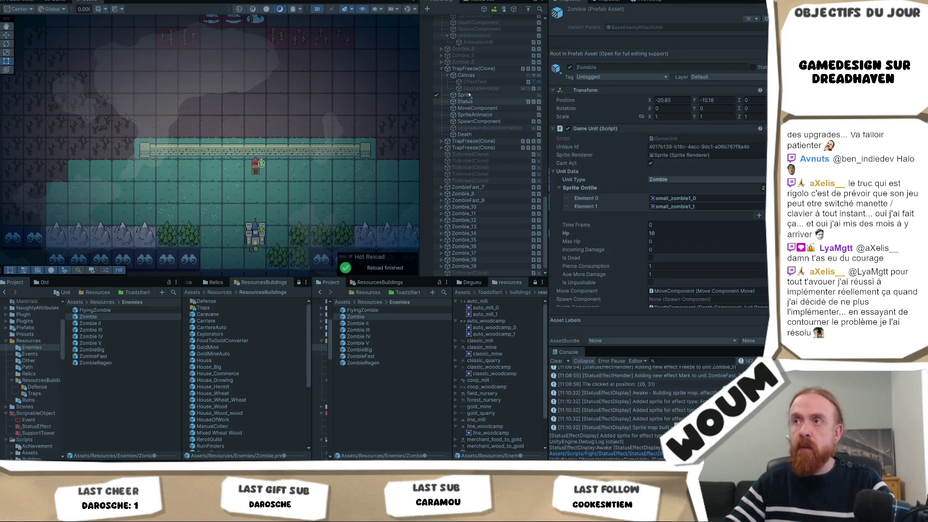
{"action": "left_click", "coordinate": [477, 68]}
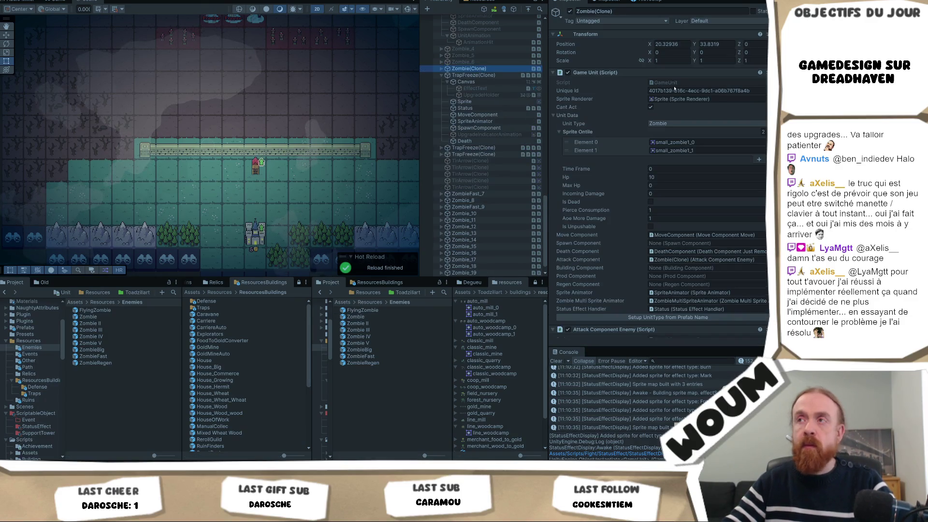
{"action": "double_click", "coordinate": [478, 68]}
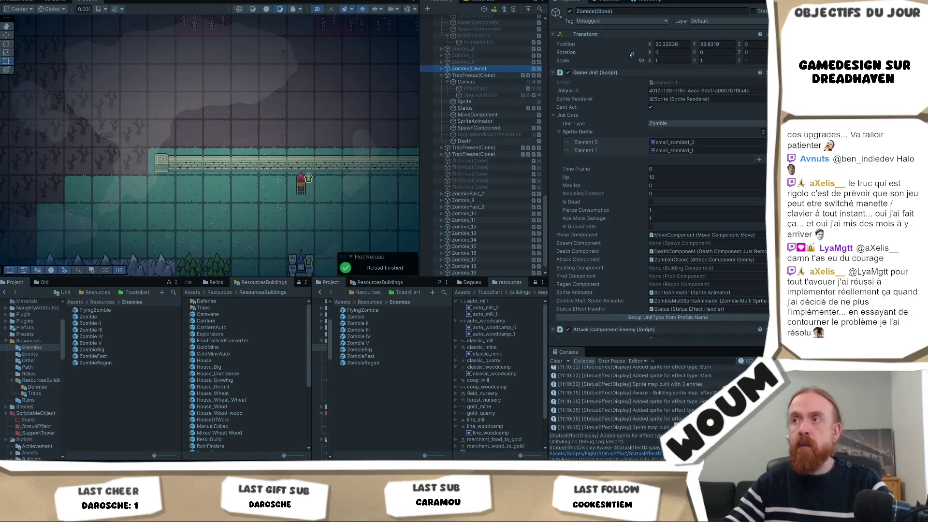
Trace the Zombie's Sprite to the StatusEffectShader material and open its red (FF0000) Overlay Color.
{"action": "left_click", "coordinate": [441, 69]}
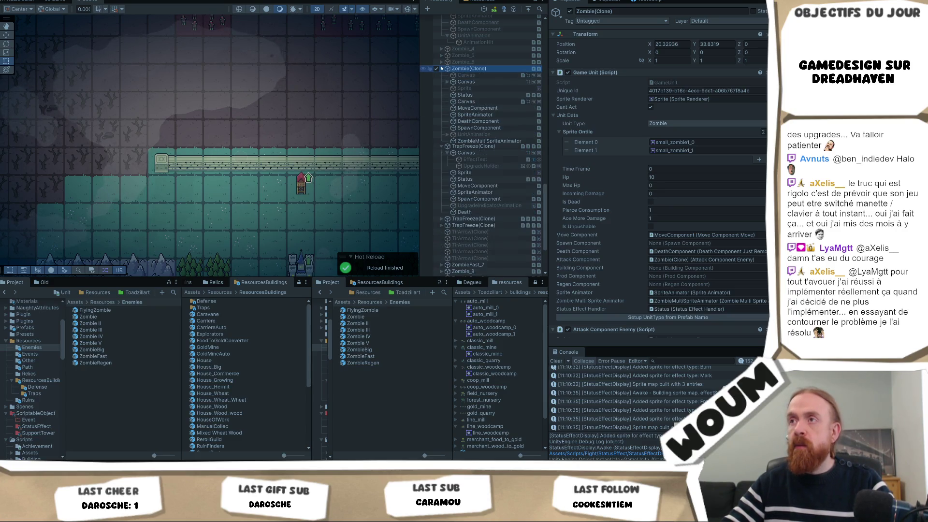
{"action": "left_click", "coordinate": [485, 95]}
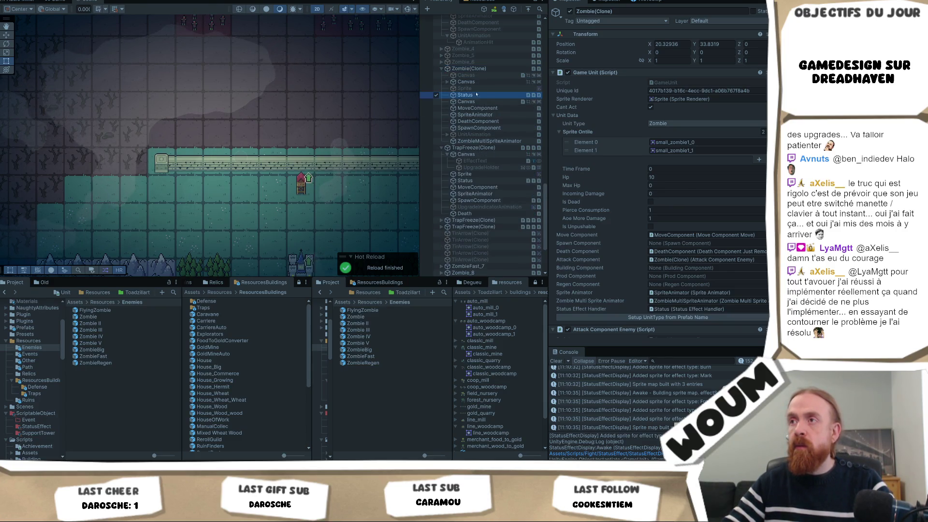
{"action": "left_click", "coordinate": [483, 88]}
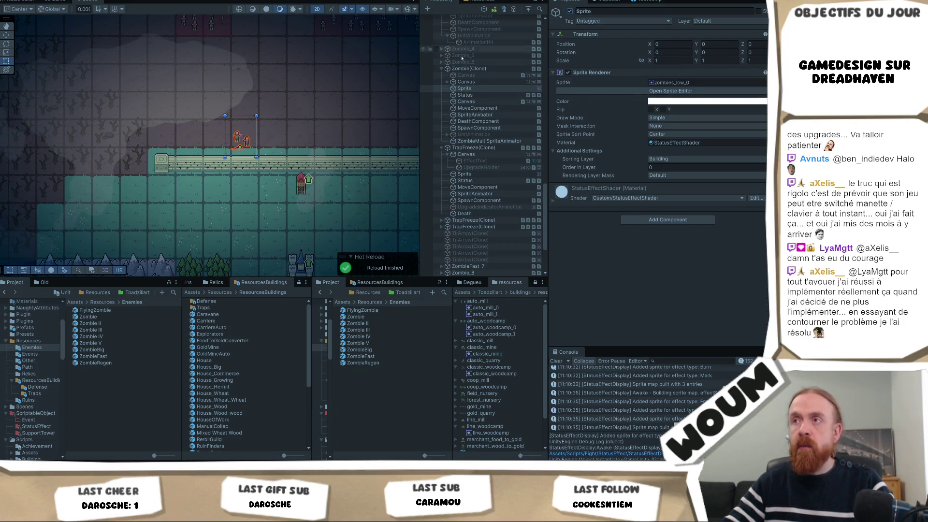
{"action": "left_click", "coordinate": [676, 142]}
{"action": "left_click", "coordinate": [116, 342]}
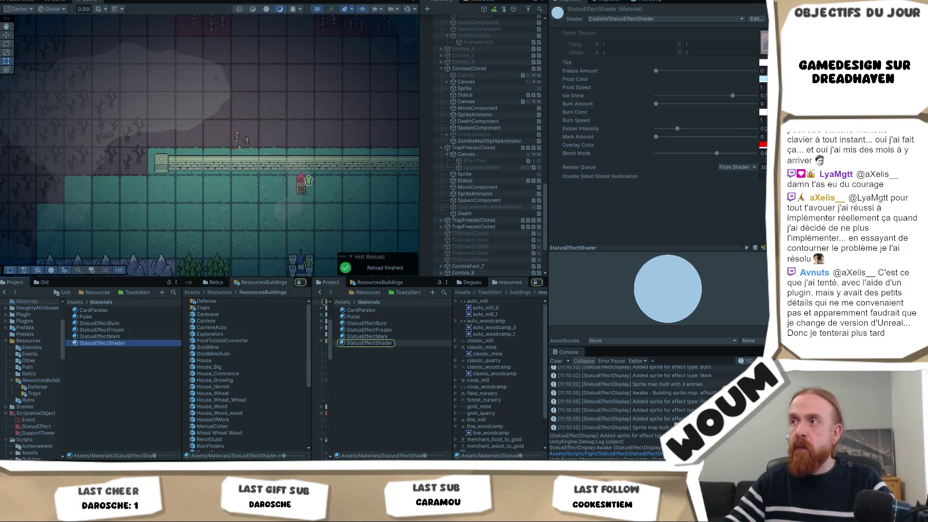
{"action": "left_click", "coordinate": [732, 137]}
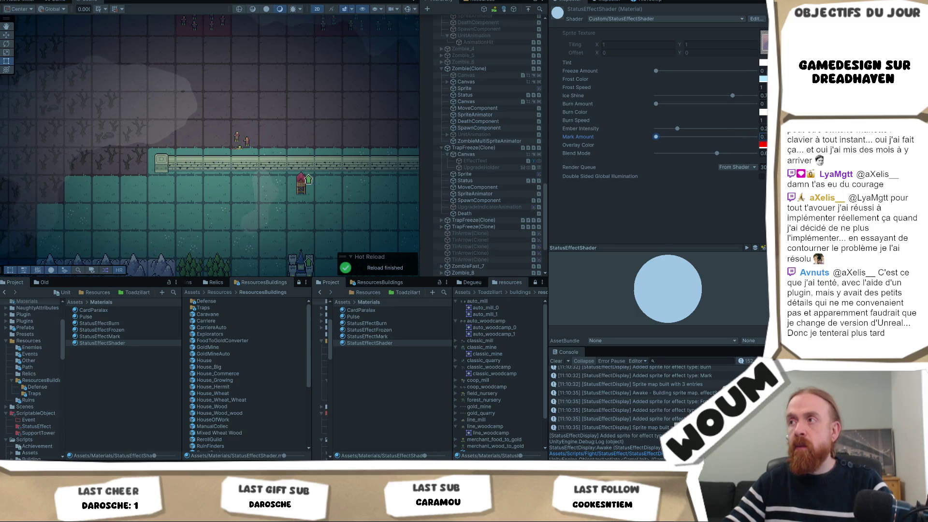
{"action": "left_click", "coordinate": [762, 144]}
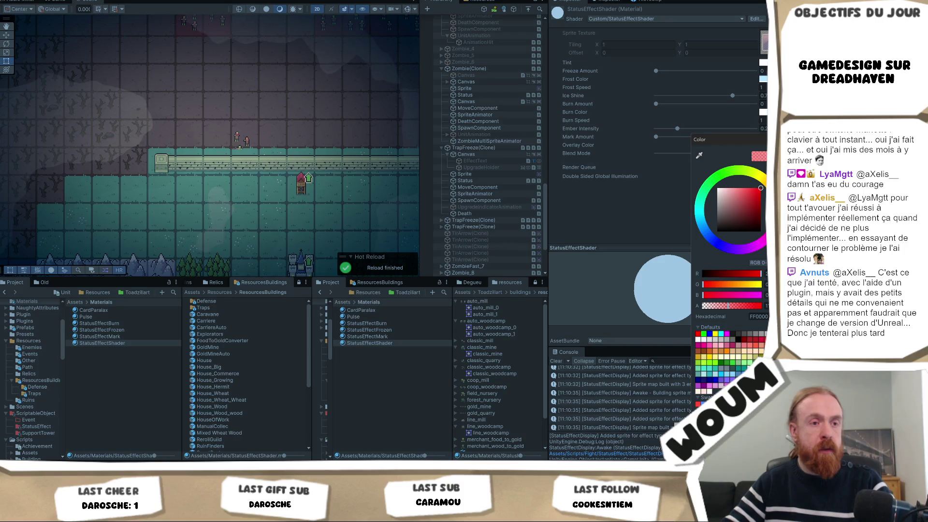
Compare the material's Blend Mode value in Unity against the shader controller code.
{"action": "key", "text": "alt+Tab"}
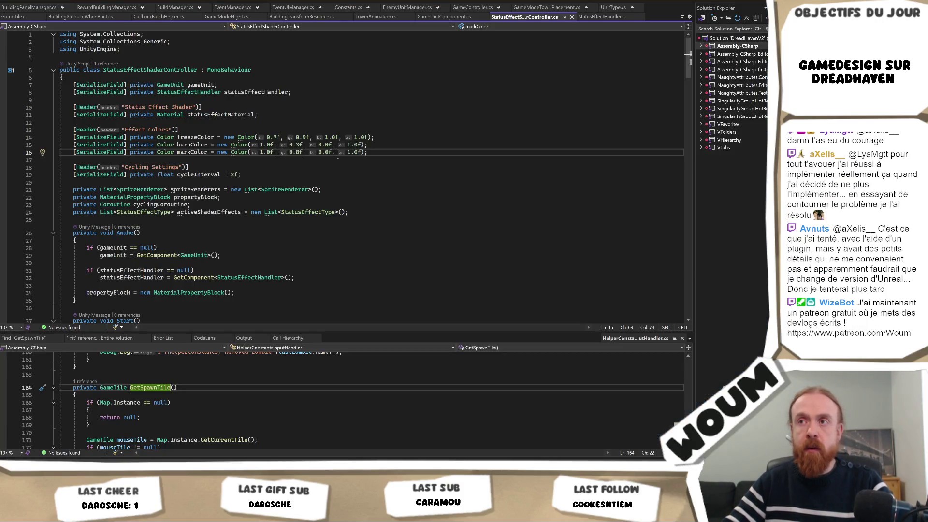
{"action": "key", "text": "alt+Tab"}
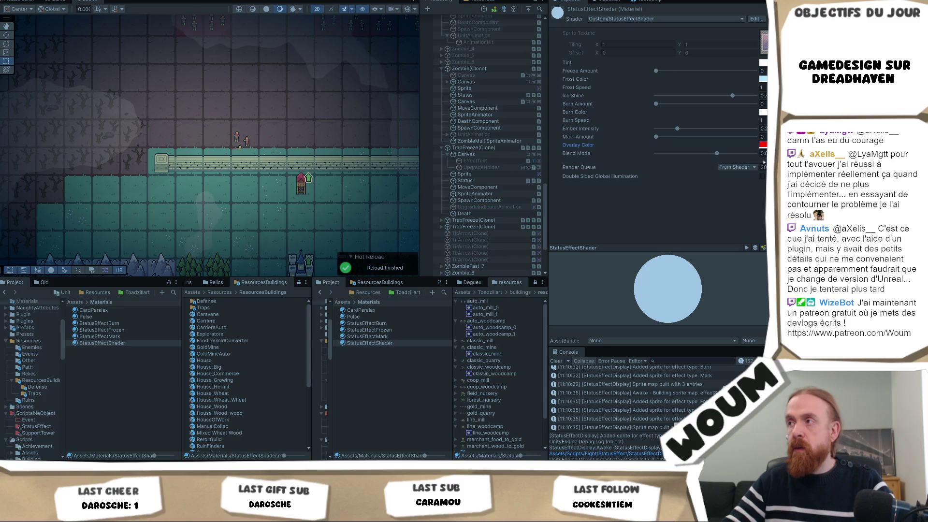
{"action": "left_click", "coordinate": [763, 153]}
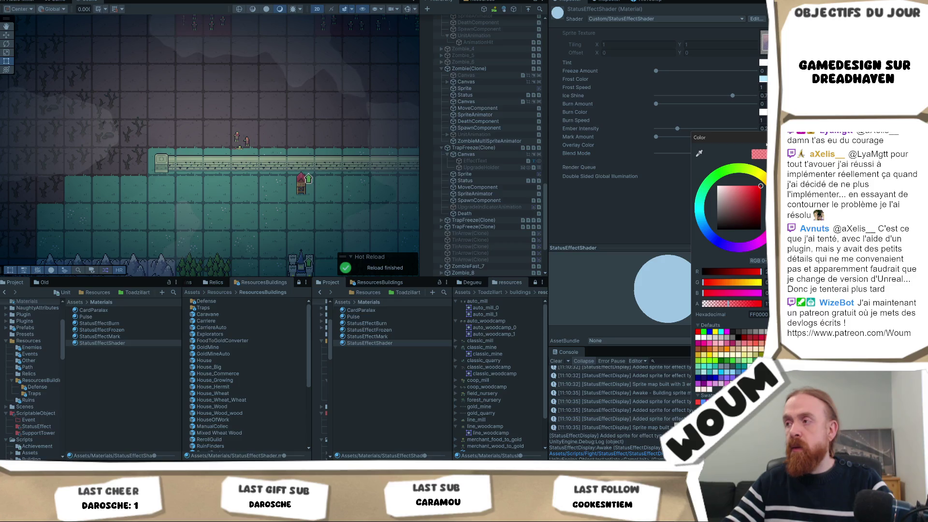
{"action": "key", "text": "alt+Tab"}
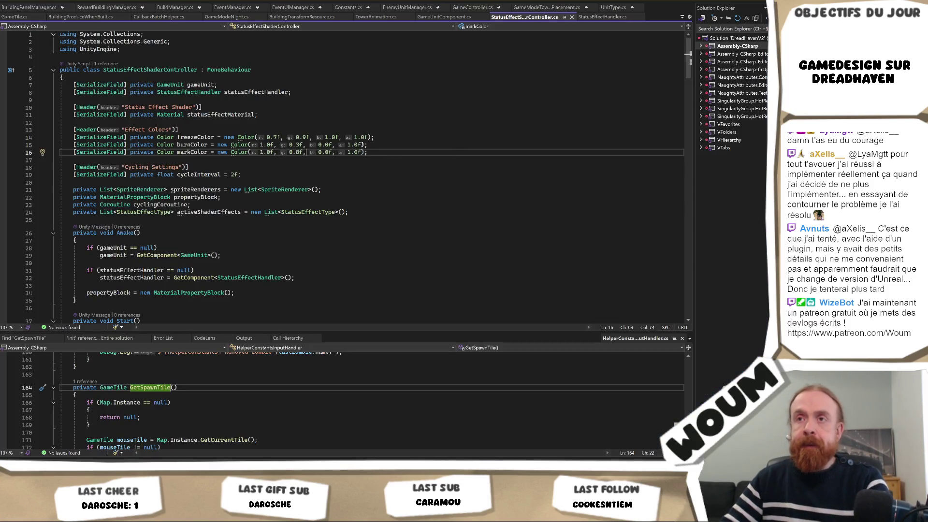
Change markColor's alpha on line 16 to 110f / 255f and save the script.
{"action": "double_click", "coordinate": [358, 152]}
{"action": "key", "text": "Delete"}
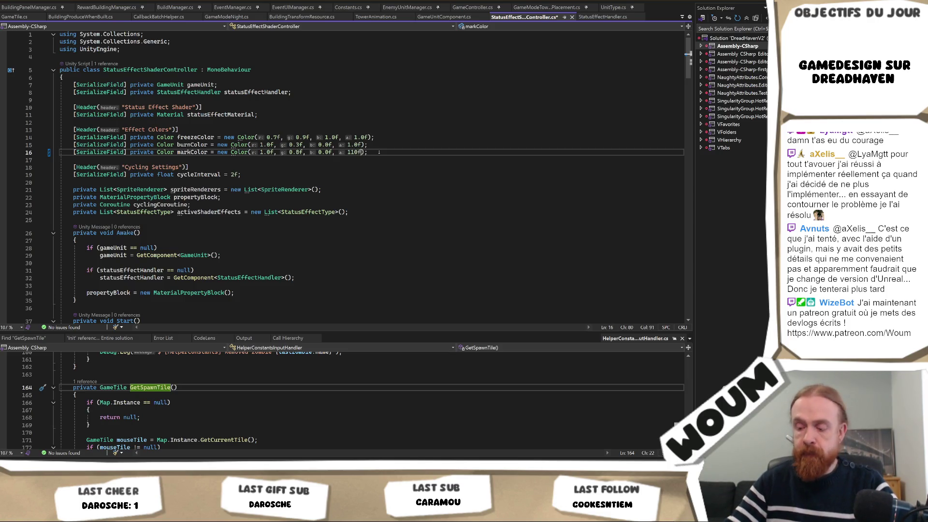
{"action": "type", "text": "/255f"}
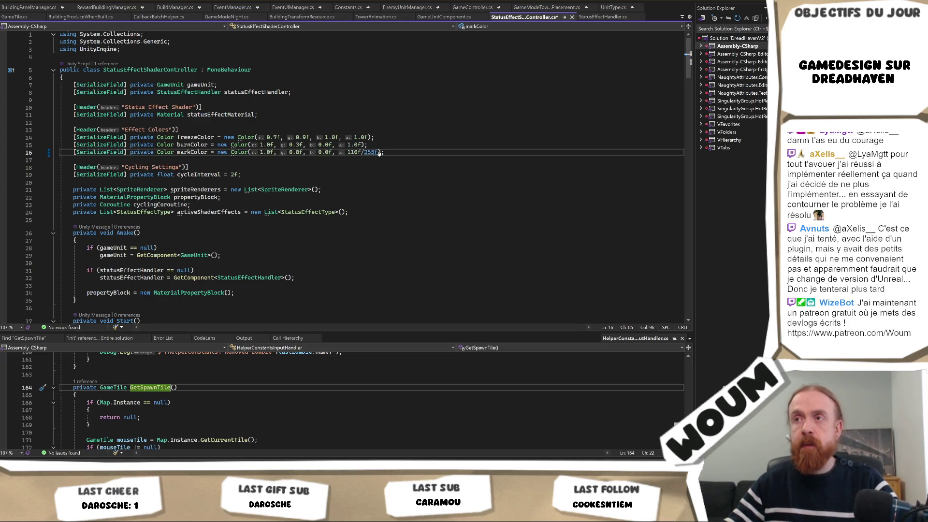
{"action": "key", "text": "ctrl+s"}
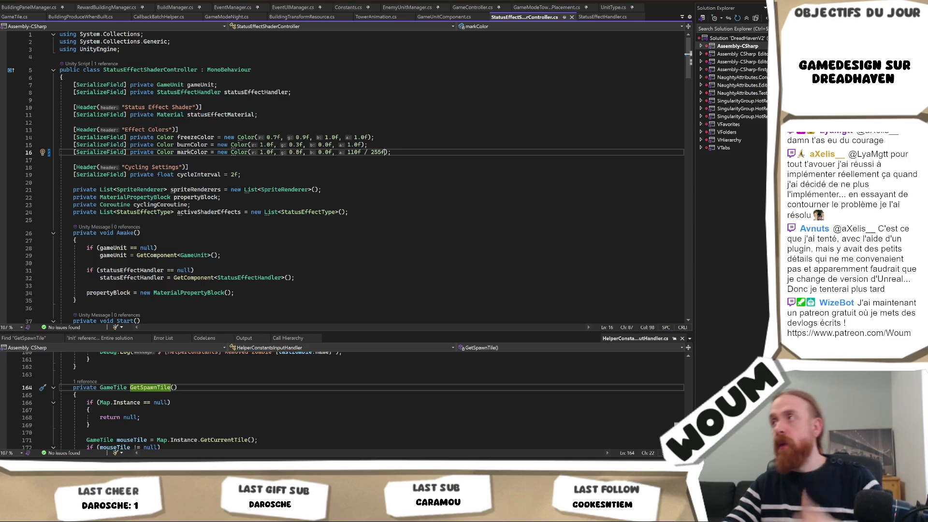
{"action": "key", "text": "alt+Tab"}
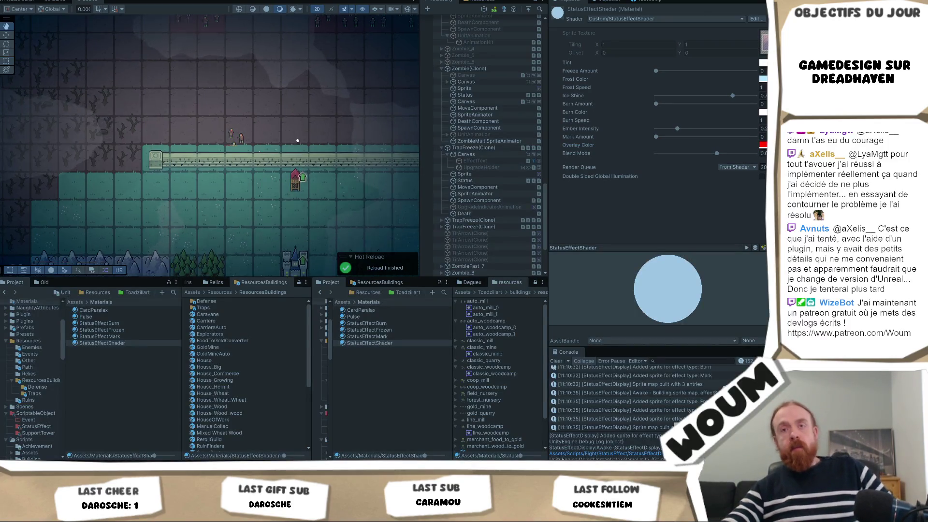
Stop and restart Play mode so the game runs with the recompiled markColor alpha.
{"action": "left_click_drag", "start_coordinate": [297, 141], "coordinate": [267, 145]}
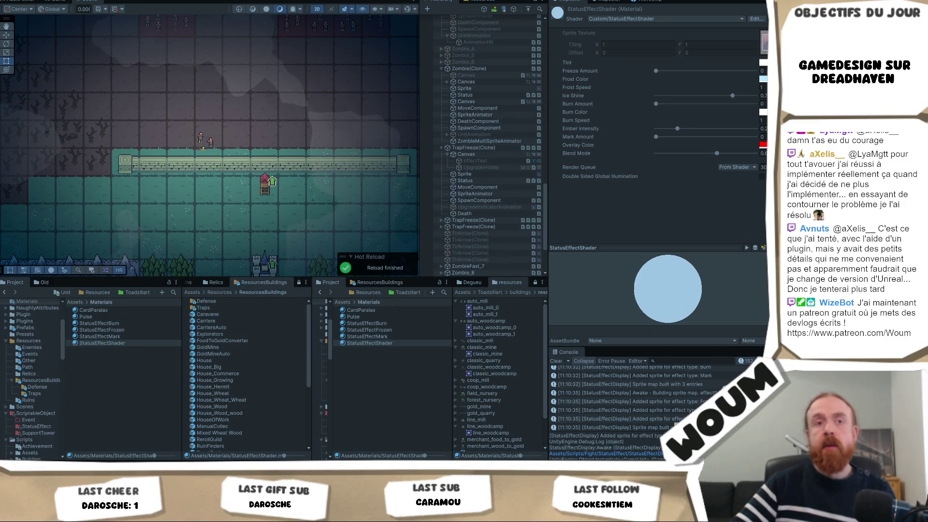
{"action": "left_click_drag", "start_coordinate": [289, 135], "coordinate": [247, 164]}
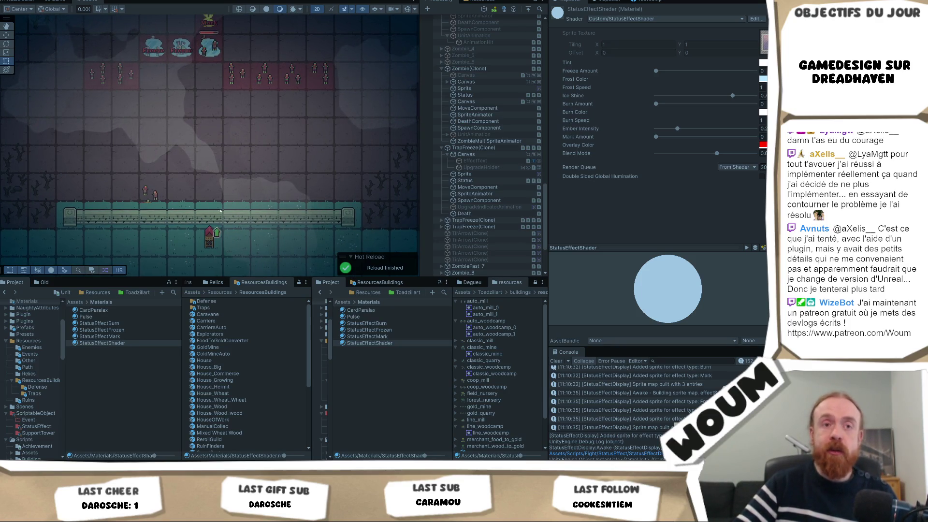
{"action": "scroll", "coordinate": [394, 174], "scroll_direction": "down", "scroll_amount": 1}
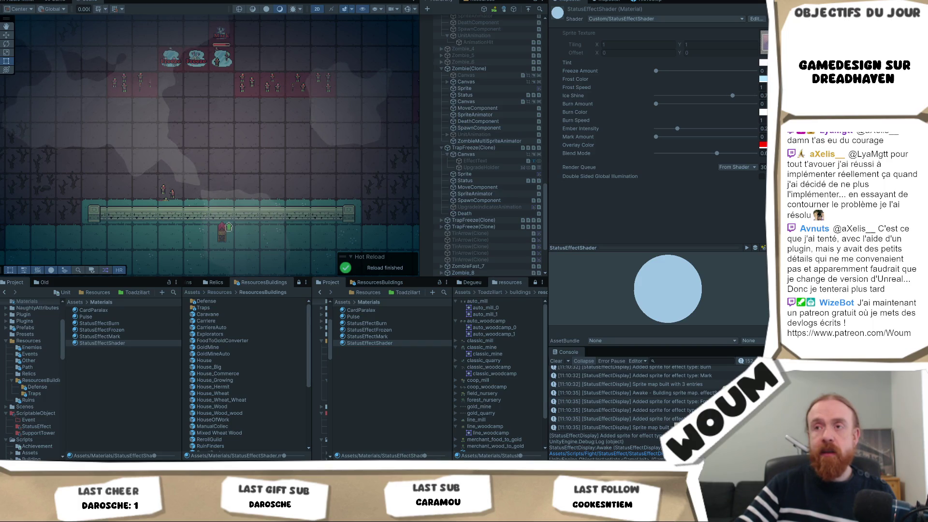
{"action": "key", "text": "ctrl+p"}
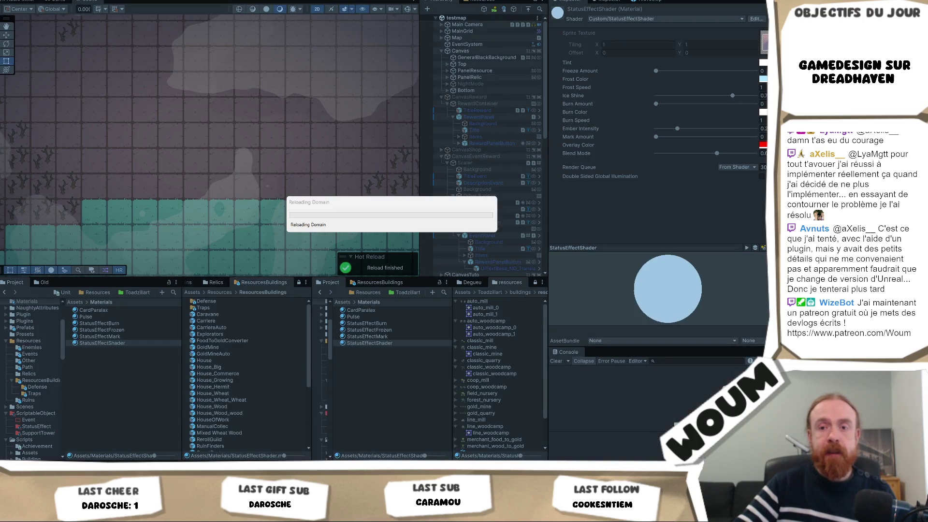
{"action": "key", "text": "alt+Tab"}
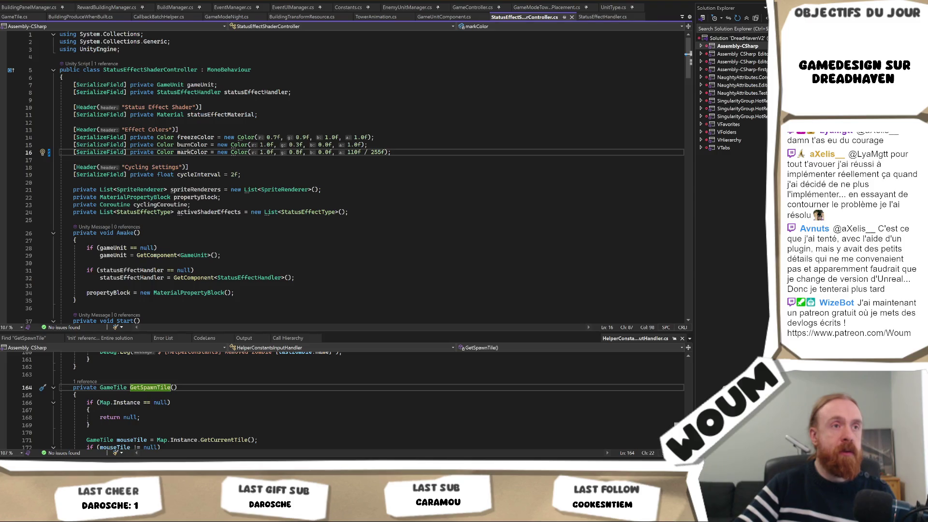
{"action": "key", "text": "alt+Tab"}
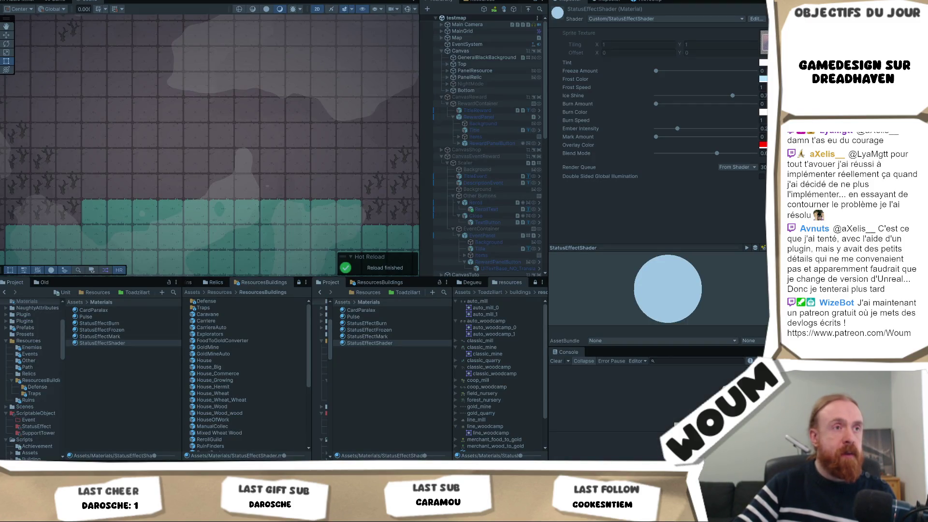
{"action": "key", "text": "ctrl+p"}
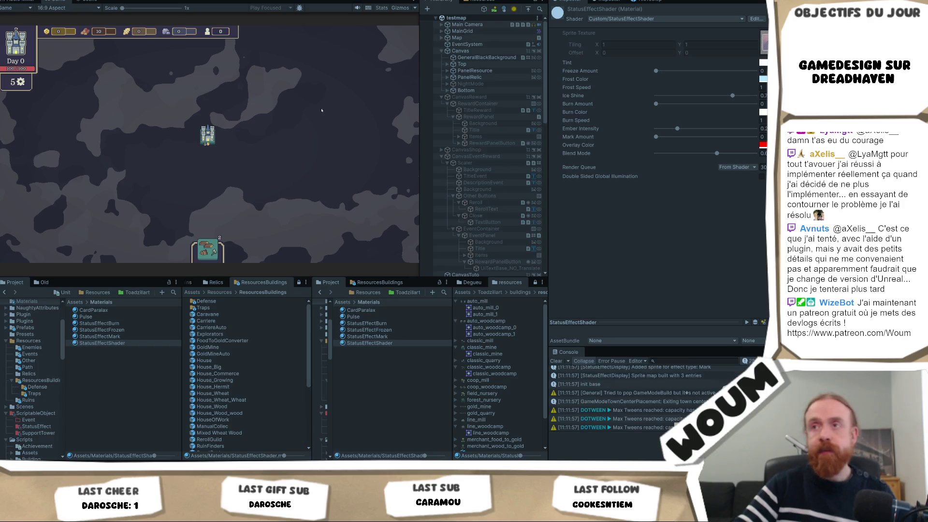
Start the run and take the Marked Strike relic, 4x Burn Trap and 1x House of Work.
{"action": "left_click", "coordinate": [320, 91]}
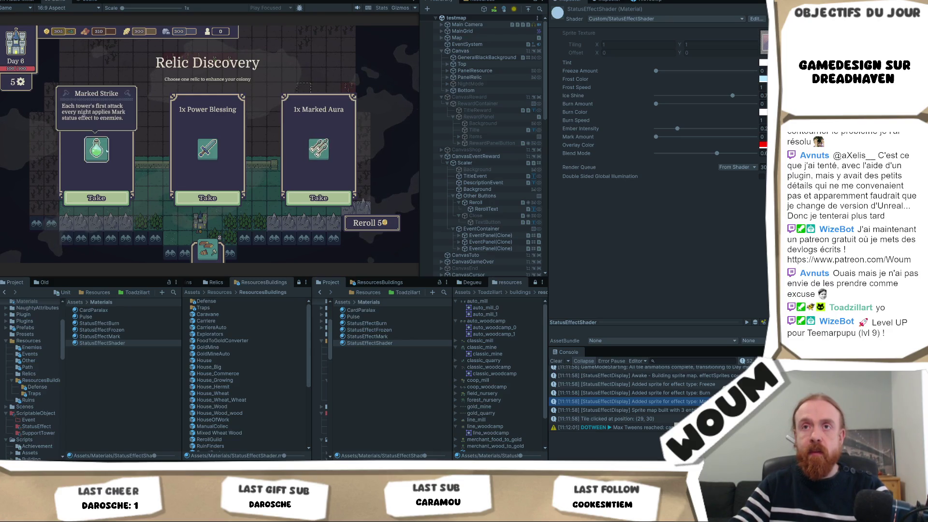
{"action": "left_click", "coordinate": [99, 198]}
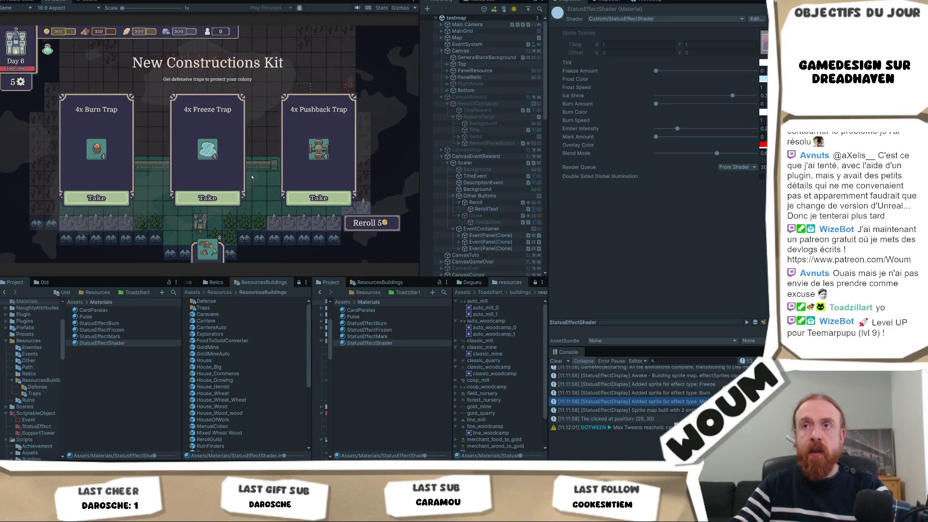
{"action": "left_click", "coordinate": [103, 206]}
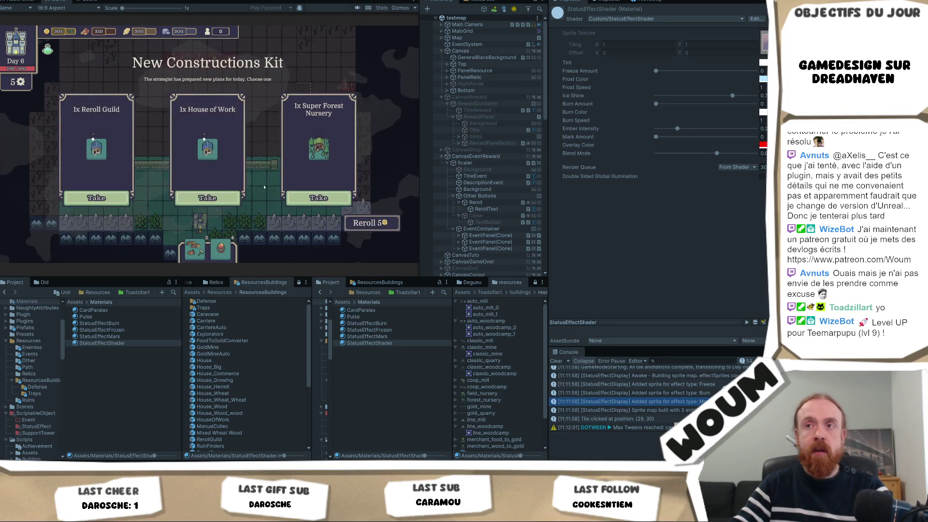
{"action": "left_click", "coordinate": [207, 200]}
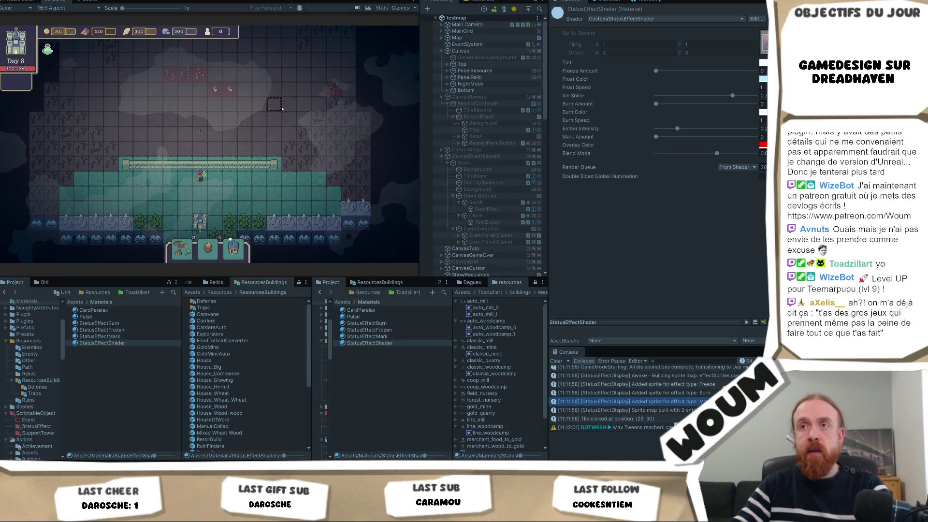
Zoom onto the marked unit, check the material's Overlay Color, and return to Visual Studio.
{"action": "scroll", "coordinate": [270, 116], "scroll_direction": "up", "scroll_amount": 3}
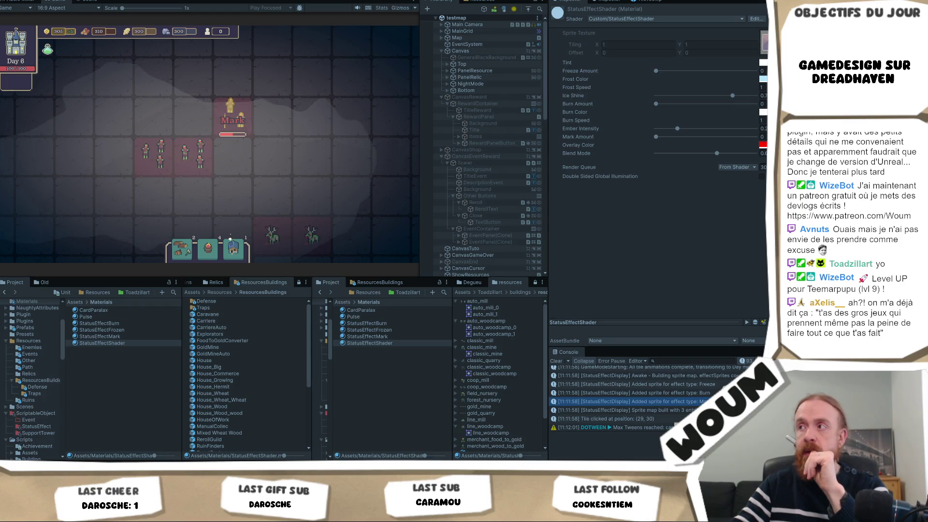
{"action": "left_click", "coordinate": [762, 144]}
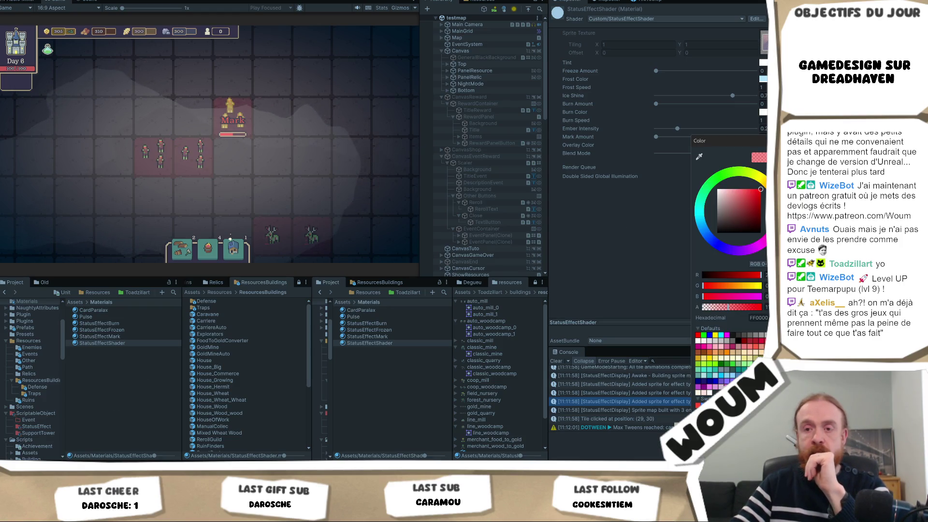
{"action": "mouse_move", "coordinate": [101, 471]}
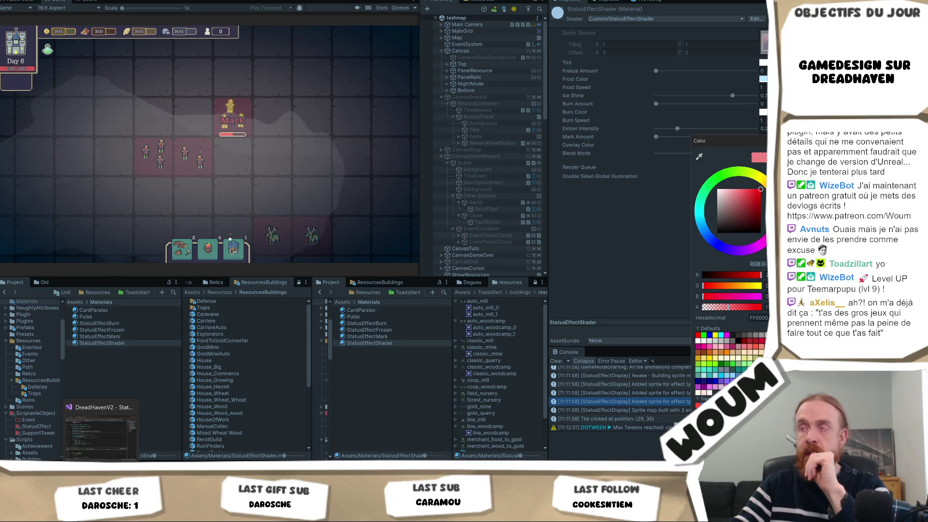
{"action": "left_click", "coordinate": [101, 433]}
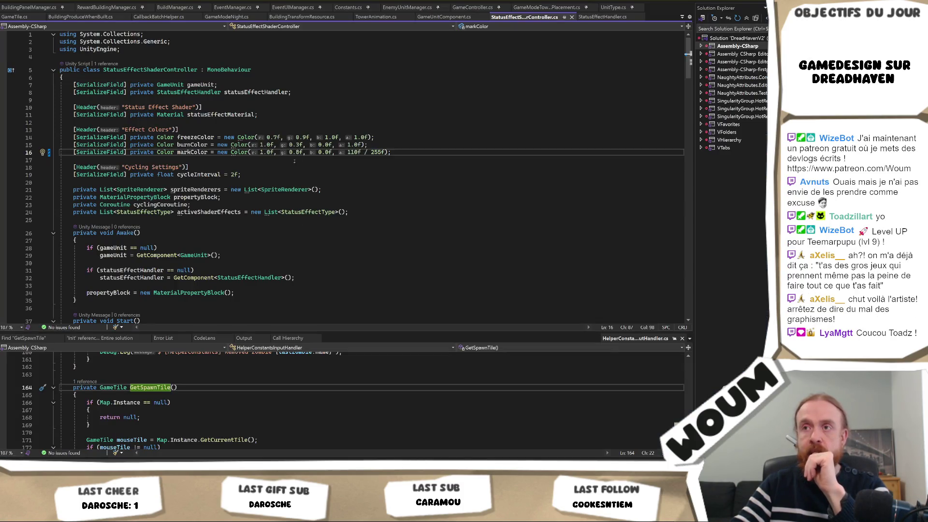
Make markColor pure red (green 0.0f) with alpha 60f / 255f.
{"action": "left_click", "coordinate": [296, 151]}
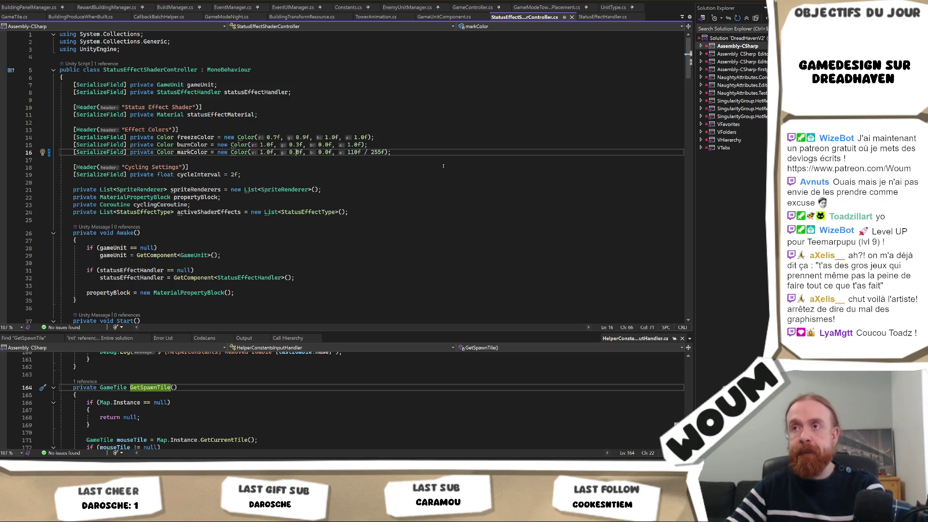
{"action": "key", "text": "Delete"}
{"action": "type", "text": "0"}
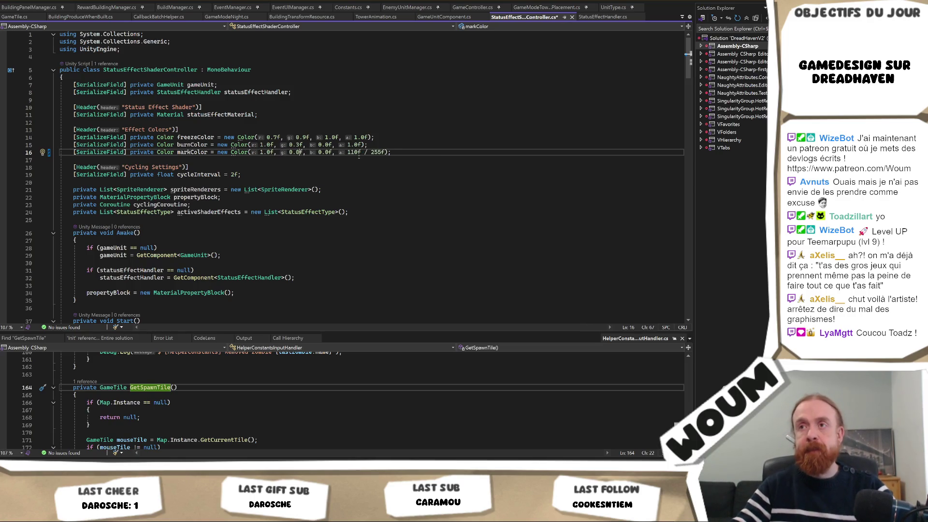
{"action": "key", "text": "ctrl+s"}
{"action": "left_click", "coordinate": [354, 153]}
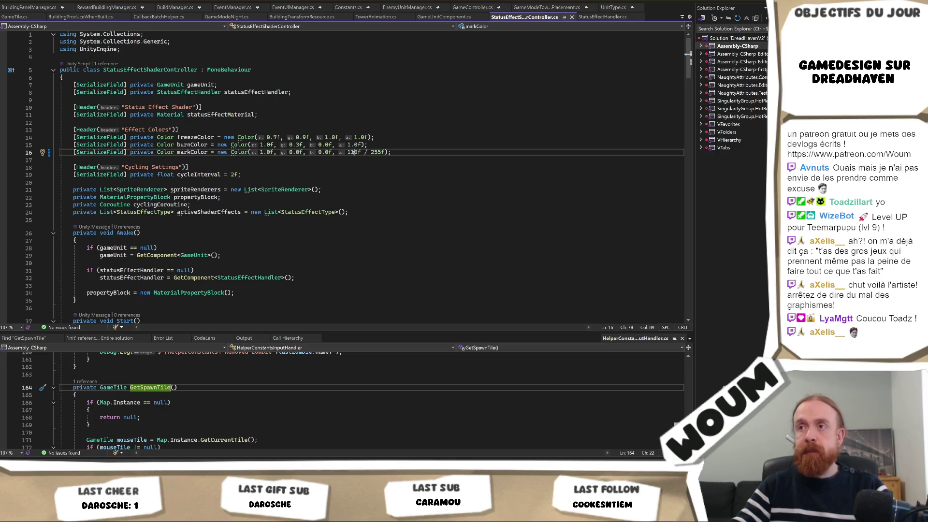
{"action": "key", "text": "BackSpace"}
{"action": "key", "text": "BackSpace"}
{"action": "key", "text": "BackSpace"}
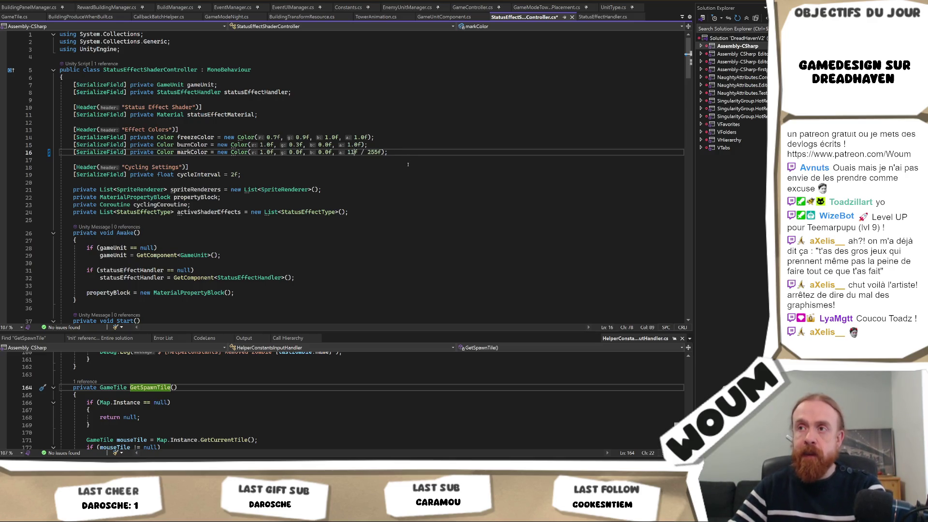
{"action": "type", "text": "60"}
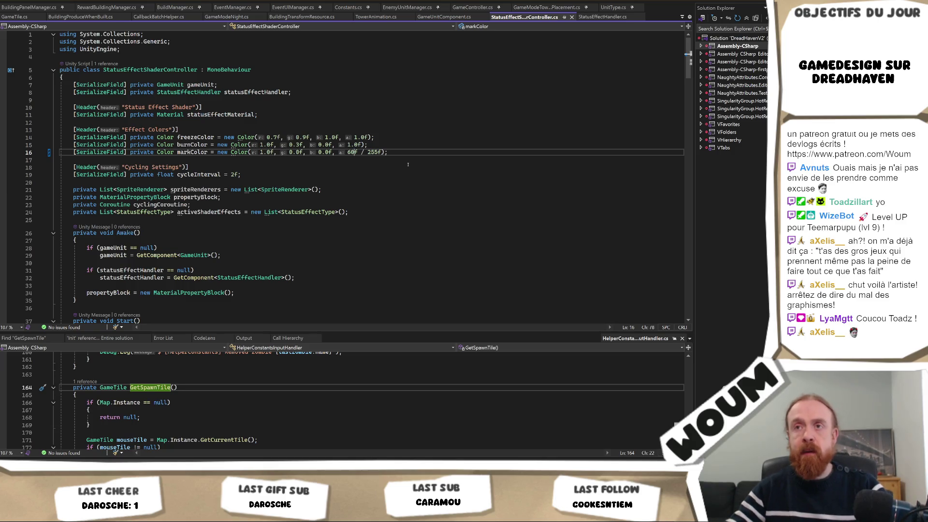
Search the file for markColor to reach where it is sent to the shader, then return to Unity.
{"action": "key", "text": "ctrl+f"}
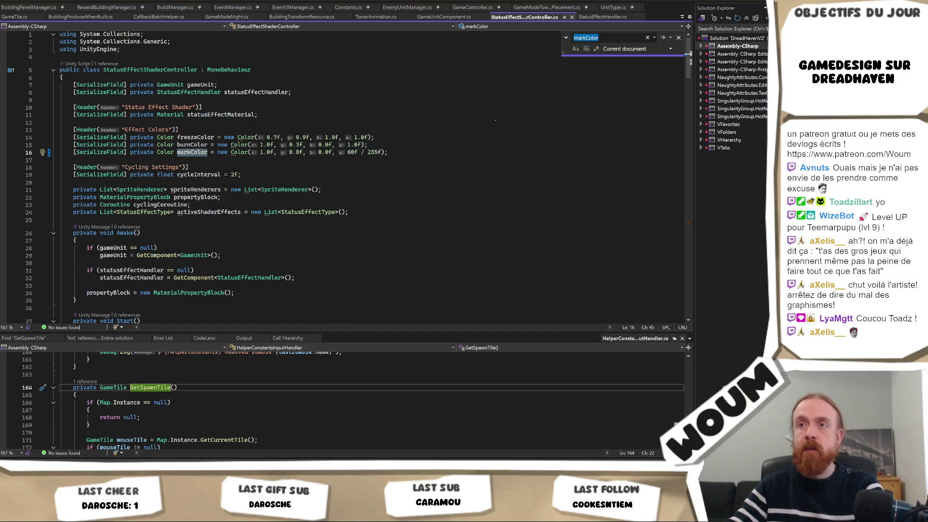
{"action": "key", "text": "Return"}
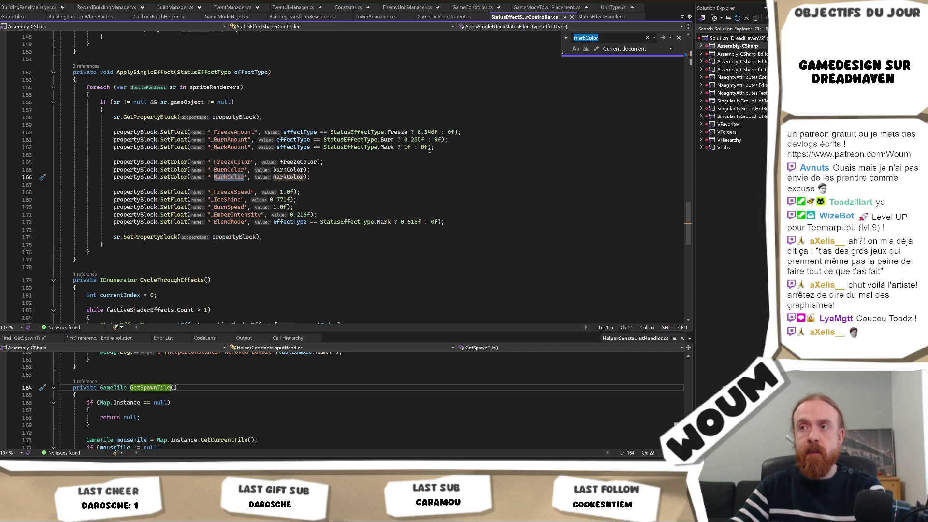
{"action": "key", "text": "alt+Tab"}
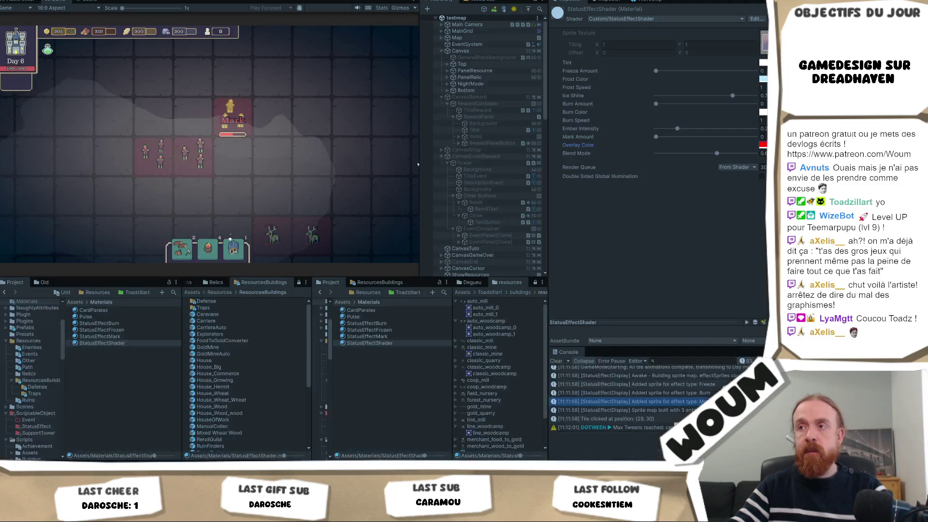
Pick a tile, take two buildings from the New Constructions Kit rewards, and zoom onto the marked deer.
{"action": "left_click", "coordinate": [310, 158]}
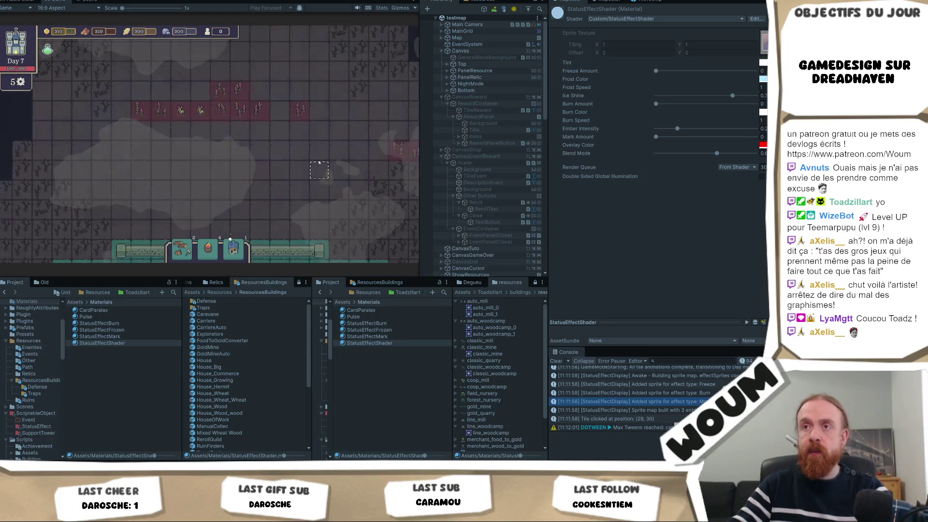
{"action": "left_click", "coordinate": [222, 203]}
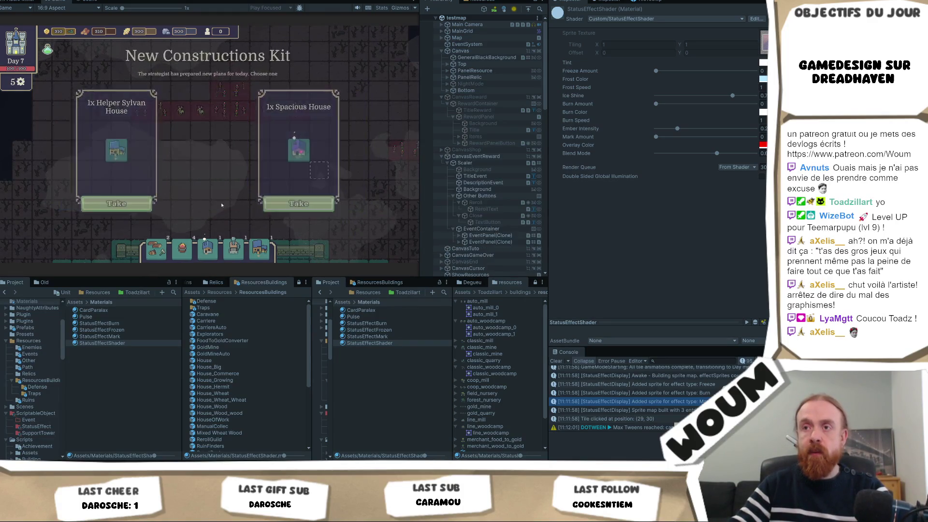
{"action": "left_click", "coordinate": [284, 163]}
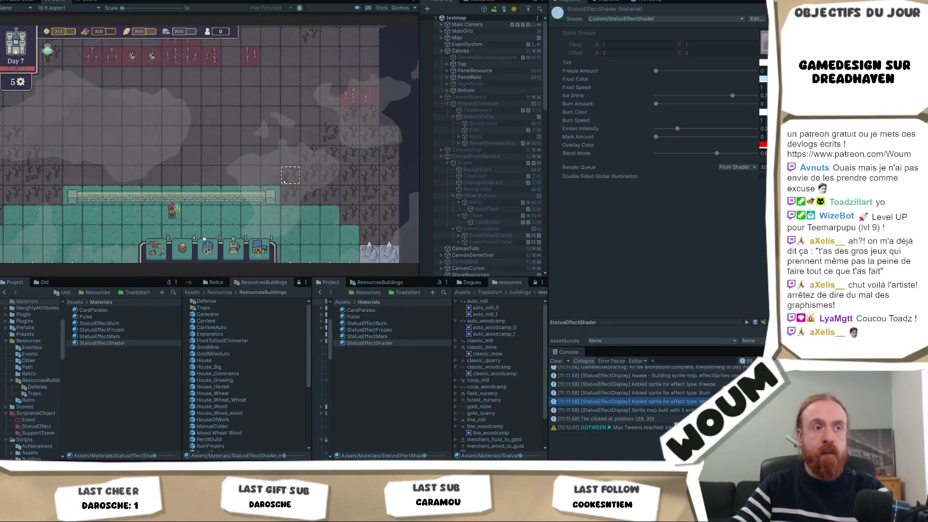
{"action": "mouse_move", "coordinate": [179, 217]}
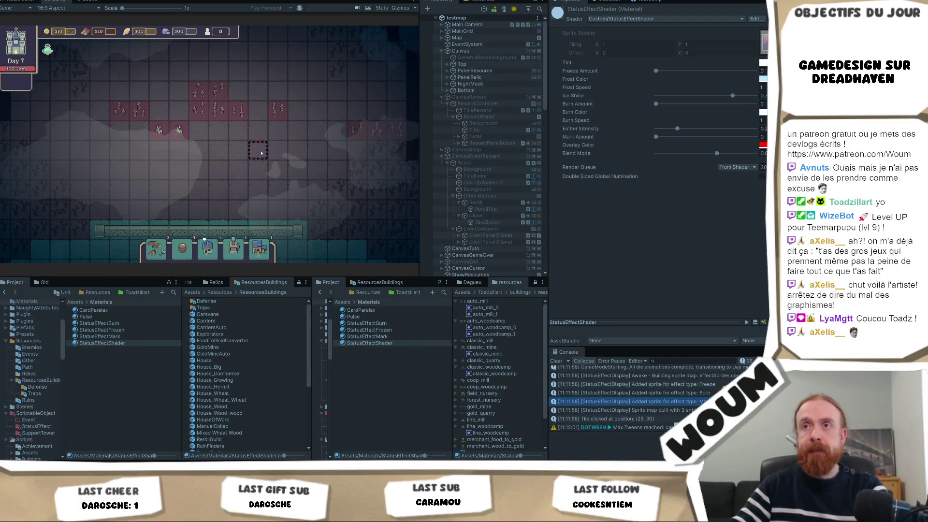
{"action": "scroll", "coordinate": [241, 177], "scroll_direction": "up", "scroll_amount": 3}
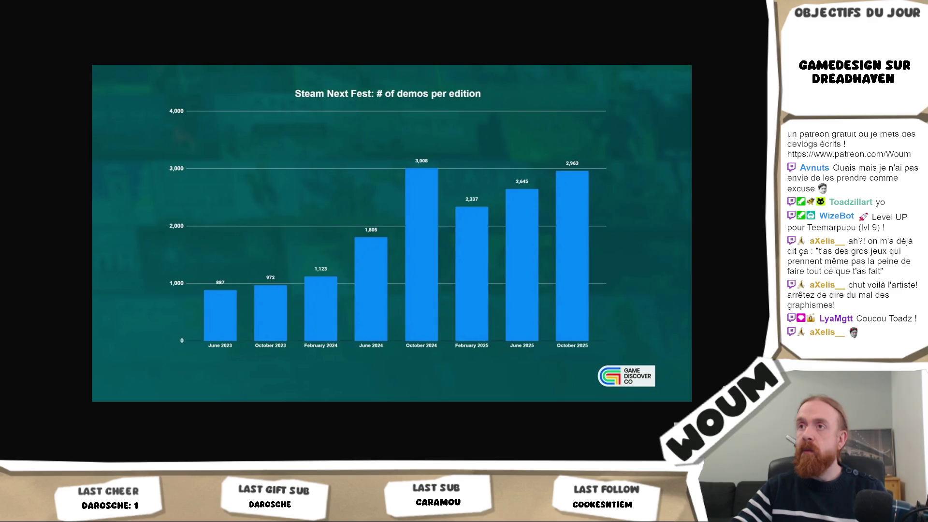
Search Google for 'steam next fest first' and scroll through the results.
{"action": "key", "text": "ctrl+t"}
{"action": "type", "text": "steam n"}
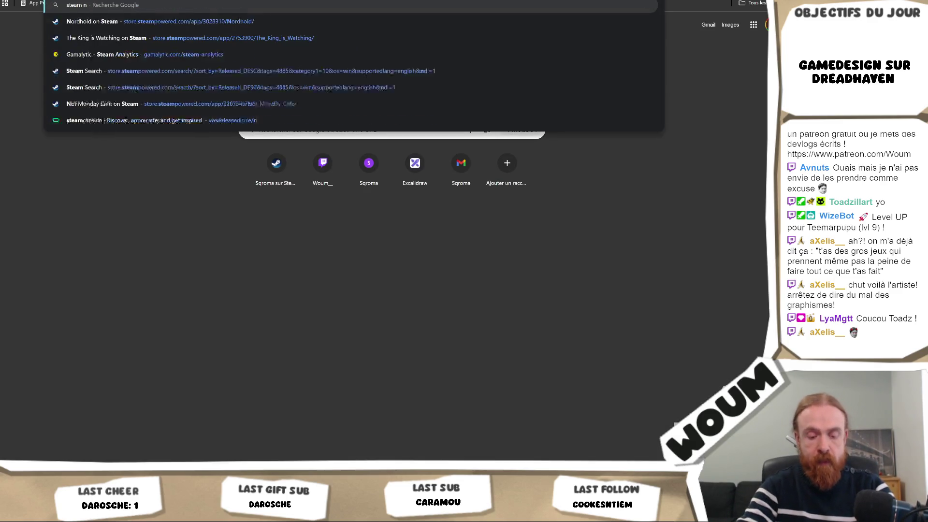
{"action": "type", "text": "ext fest fior"}
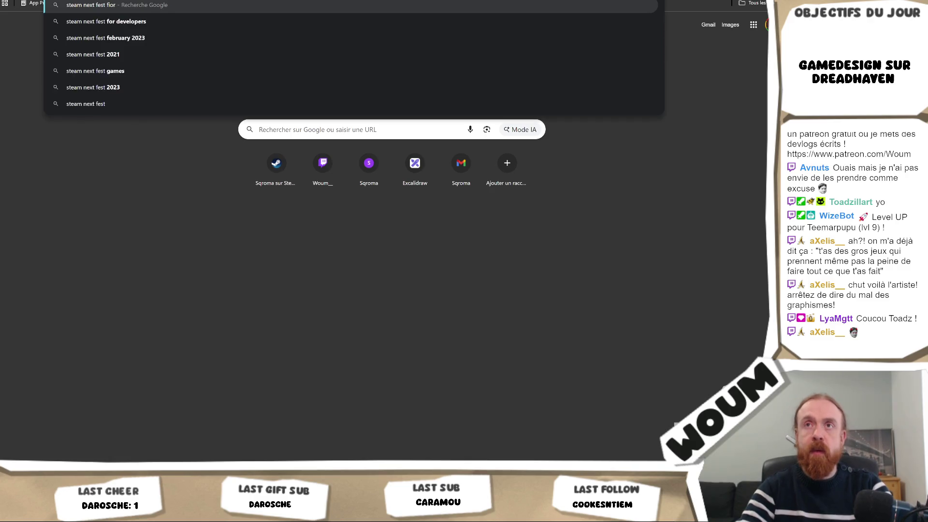
{"action": "key", "text": "BackSpace"}
{"action": "key", "text": "BackSpace"}
{"action": "type", "text": "rst"}
{"action": "key", "text": "Return"}
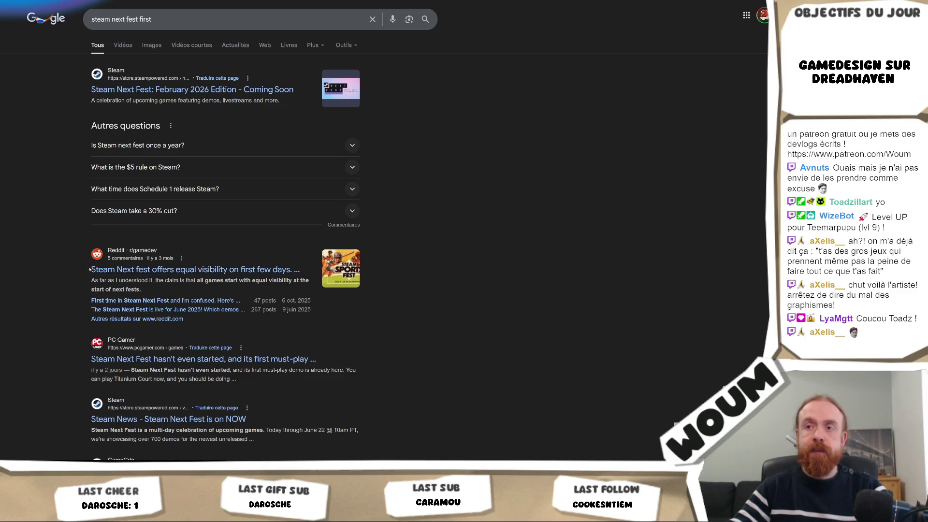
{"action": "scroll", "coordinate": [74, 271], "scroll_direction": "down", "scroll_amount": 2}
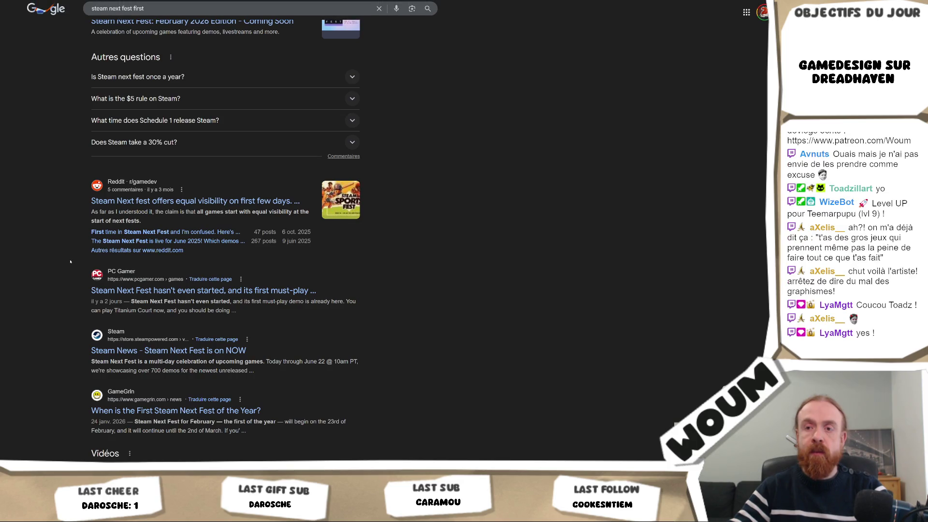
{"action": "scroll", "coordinate": [69, 260], "scroll_direction": "down", "scroll_amount": 4}
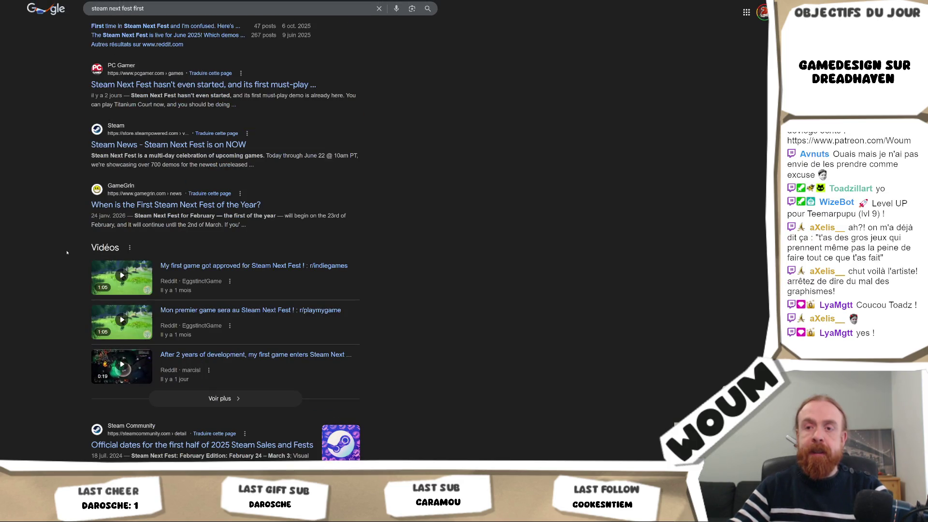
{"action": "scroll", "coordinate": [67, 252], "scroll_direction": "down", "scroll_amount": 3}
{"action": "scroll", "coordinate": [66, 247], "scroll_direction": "up", "scroll_amount": 6}
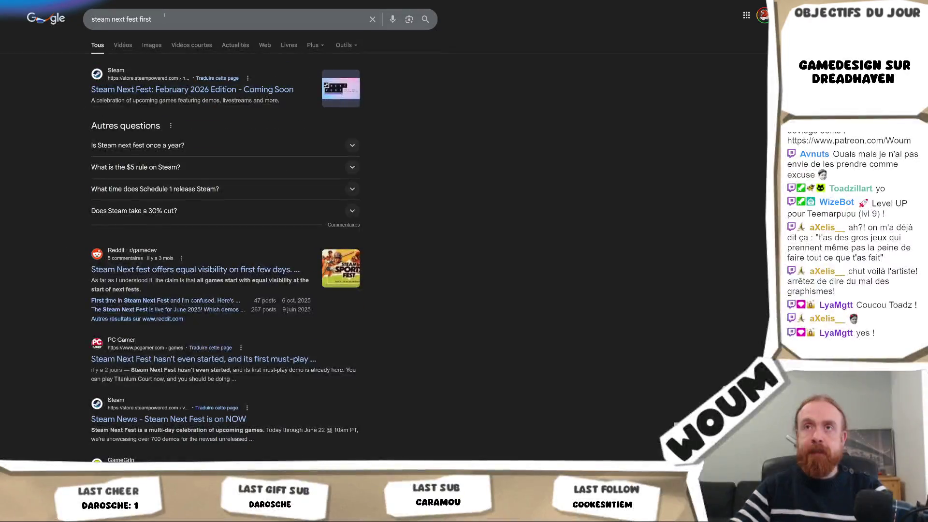
Refine the query with 'when started' and open the Engadget article on the festival's renaming.
{"action": "left_click", "coordinate": [164, 14]}
{"action": "type", "text": "when started"}
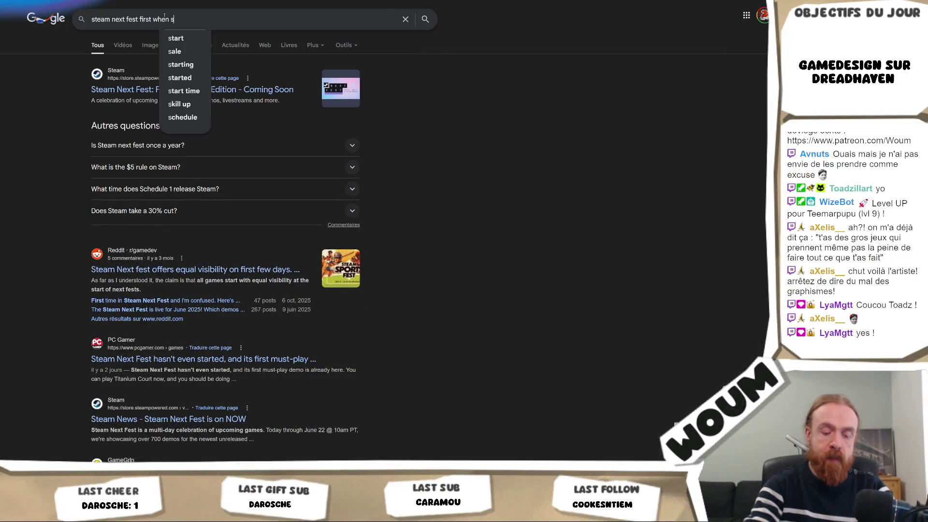
{"action": "key", "text": "Return"}
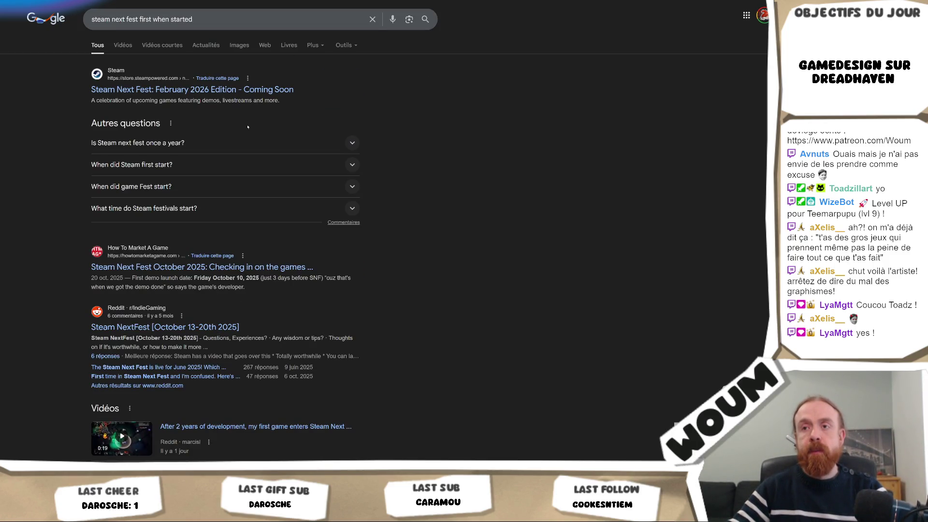
{"action": "scroll", "coordinate": [248, 126], "scroll_direction": "down", "scroll_amount": 7}
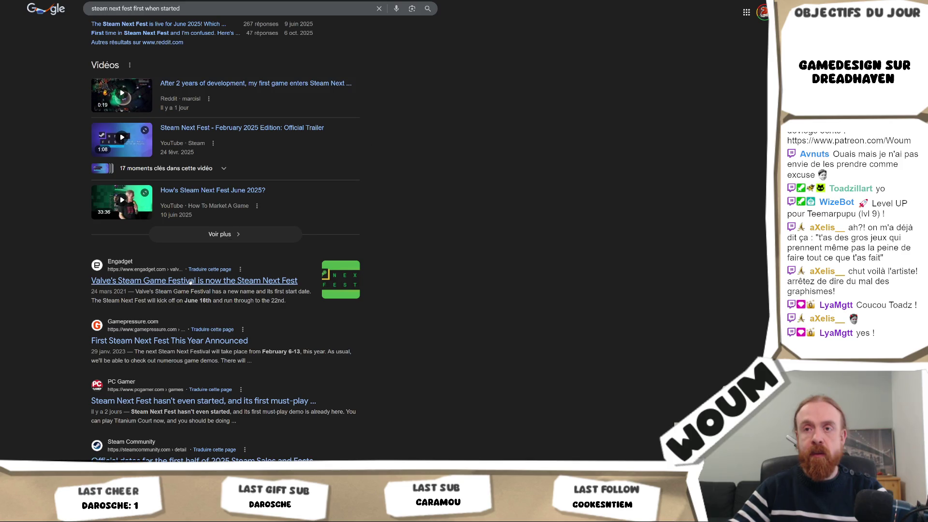
{"action": "left_click", "coordinate": [161, 282]}
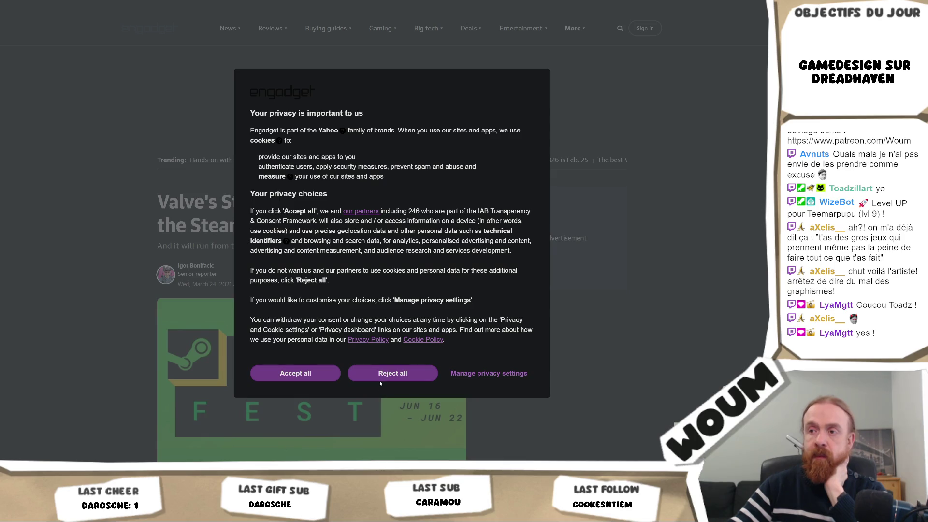
Reject Engadget's optional cookies and read the article on Steam Next Fest running June 16–22.
{"action": "left_click", "coordinate": [381, 381]}
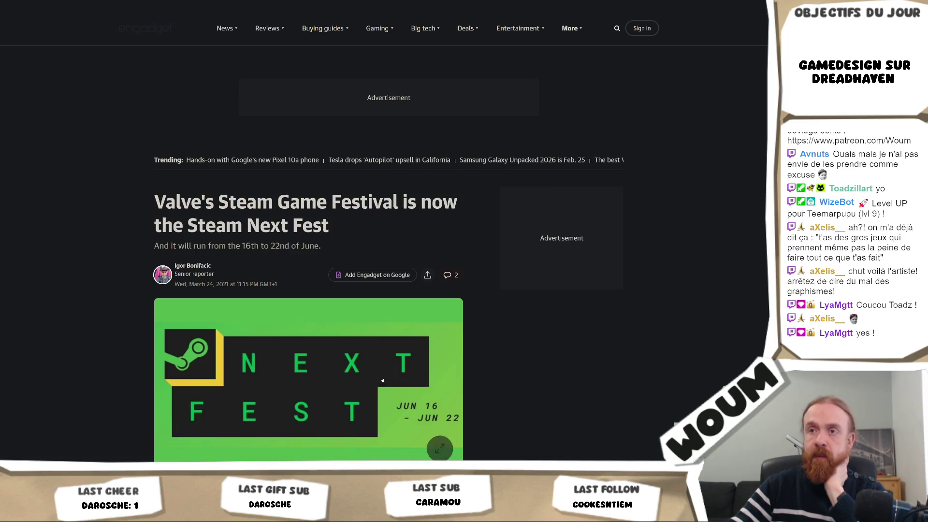
{"action": "scroll", "coordinate": [563, 320], "scroll_direction": "down", "scroll_amount": 5}
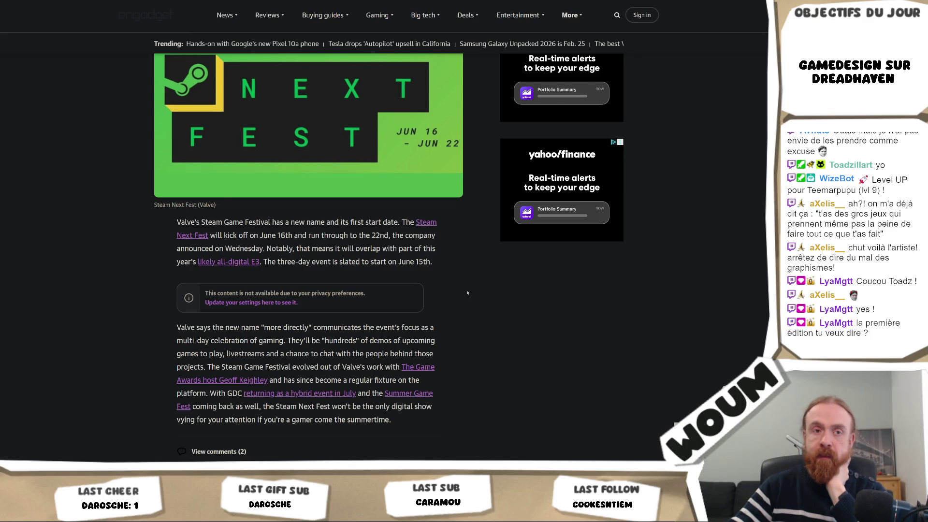
{"action": "scroll", "coordinate": [467, 293], "scroll_direction": "up", "scroll_amount": 4}
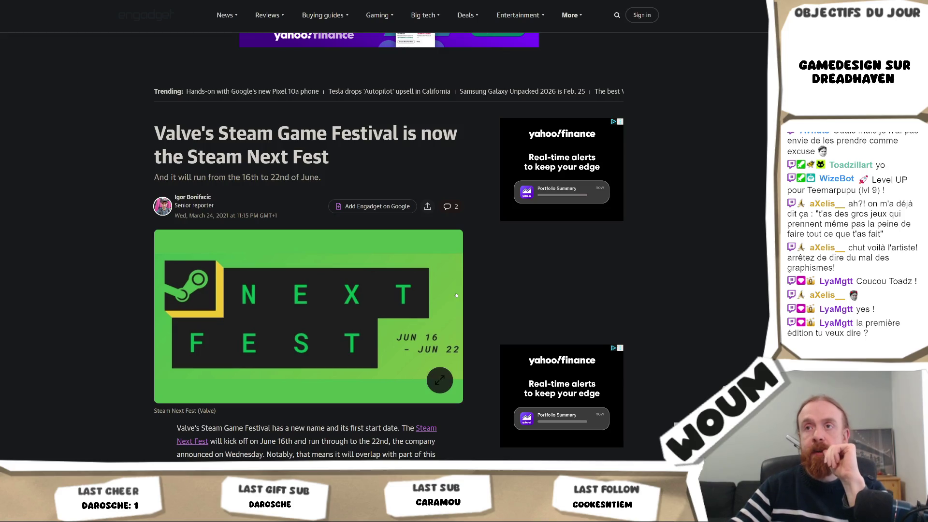
{"action": "scroll", "coordinate": [456, 295], "scroll_direction": "down", "scroll_amount": 7}
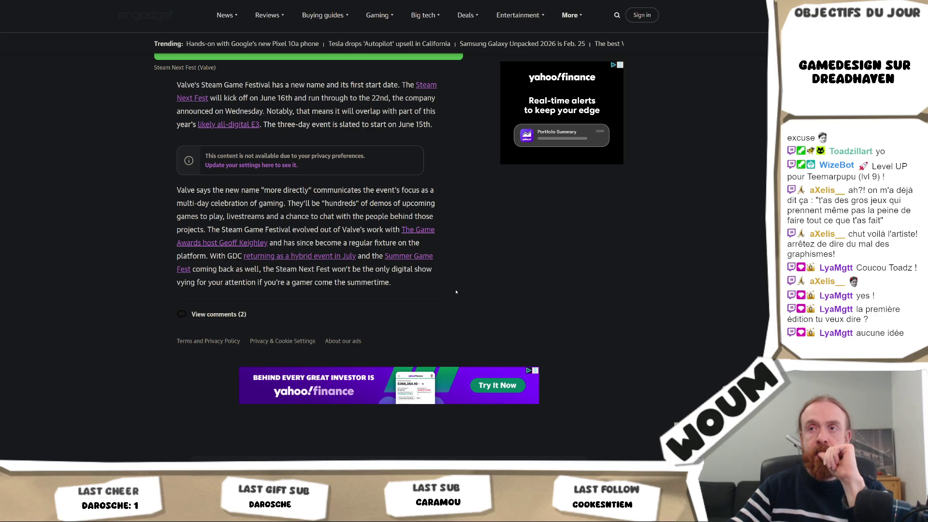
{"action": "scroll", "coordinate": [456, 291], "scroll_direction": "up", "scroll_amount": 3}
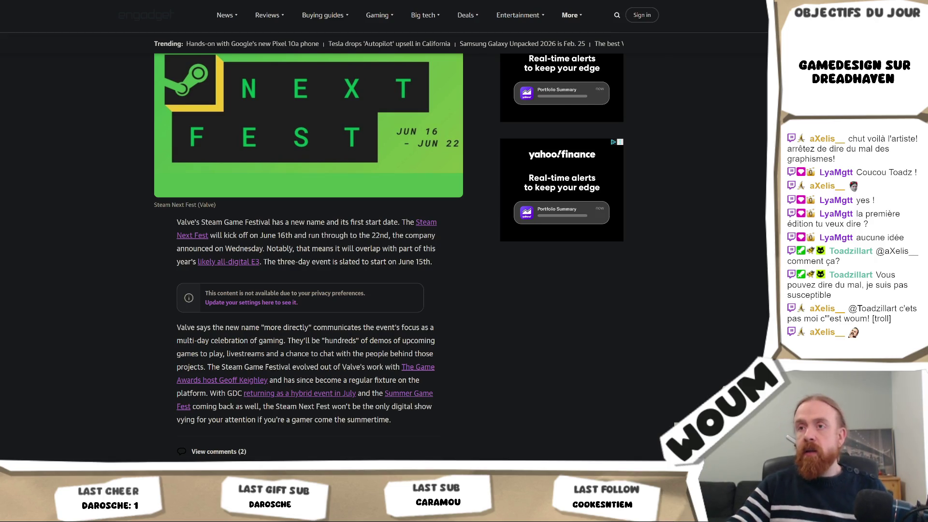
Check the Engadget article's two reader comments, then go back to the Google results.
{"action": "scroll", "coordinate": [372, 266], "scroll_direction": "down", "scroll_amount": 4}
{"action": "scroll", "coordinate": [380, 264], "scroll_direction": "up", "scroll_amount": 15}
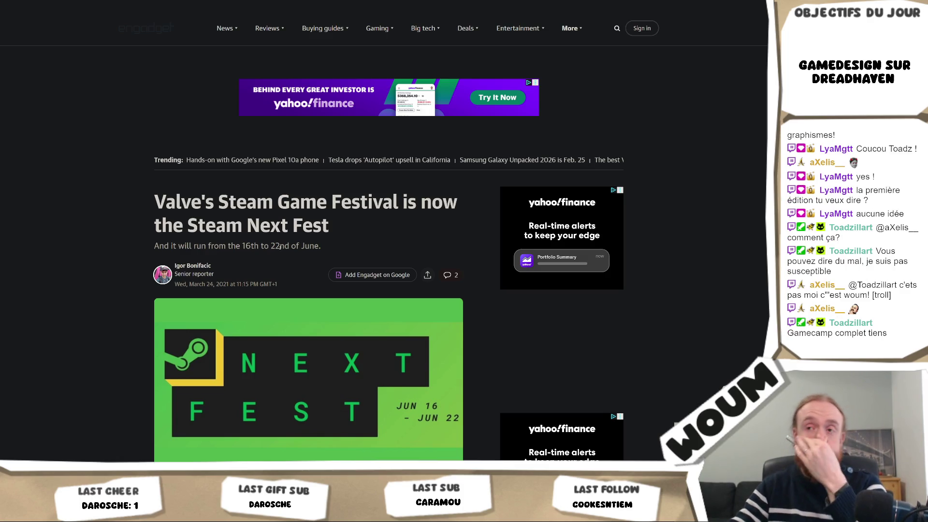
{"action": "scroll", "coordinate": [284, 257], "scroll_direction": "down", "scroll_amount": 4}
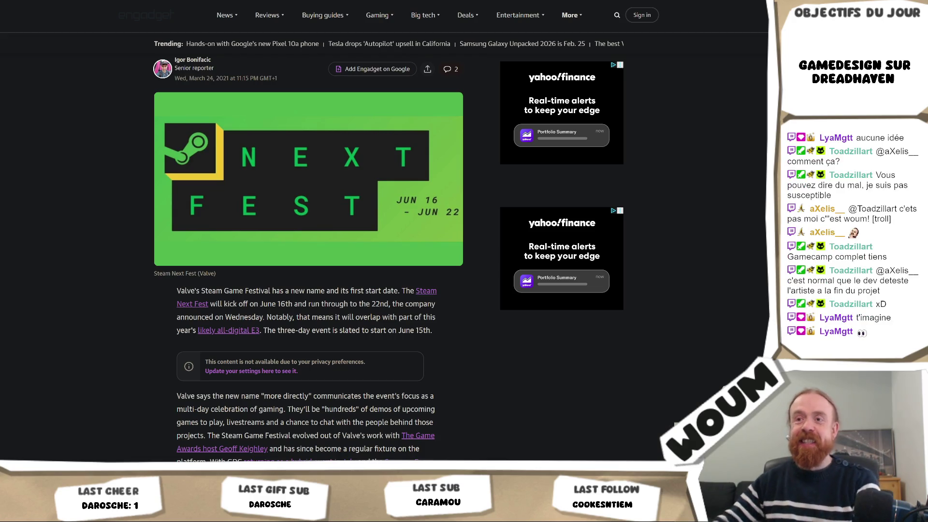
{"action": "scroll", "coordinate": [400, 271], "scroll_direction": "down", "scroll_amount": 8}
{"action": "scroll", "coordinate": [207, 362], "scroll_direction": "up", "scroll_amount": 4}
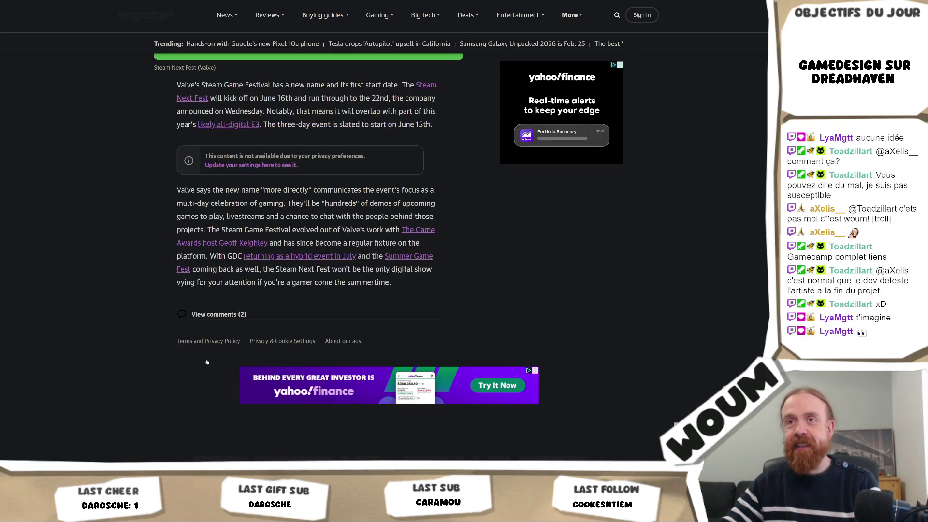
{"action": "left_click", "coordinate": [221, 315]}
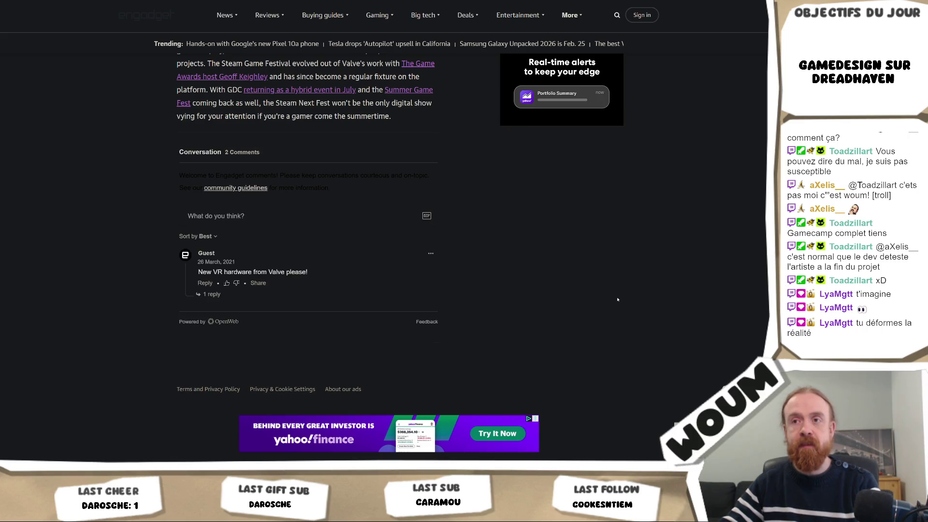
{"action": "scroll", "coordinate": [617, 299], "scroll_direction": "up", "scroll_amount": 15}
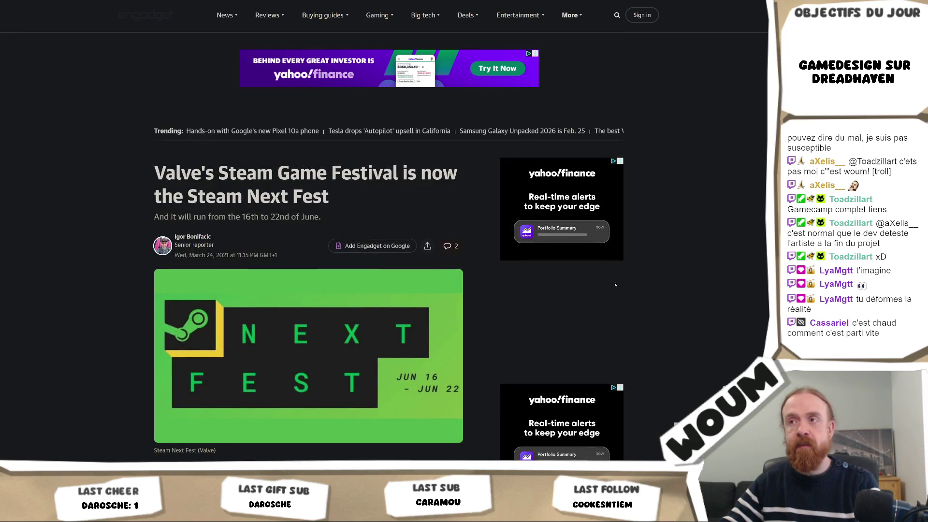
{"action": "key", "text": "alt+Left"}
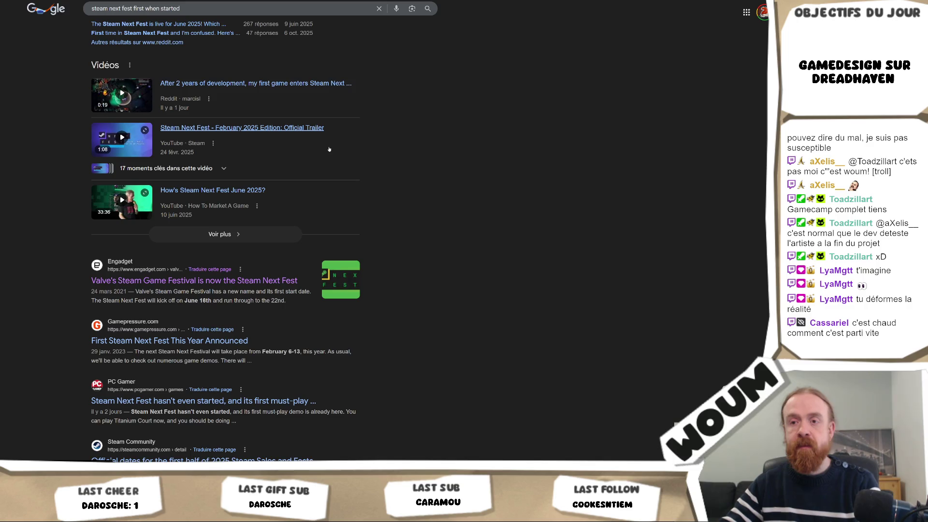
Add '2021 first edition' to the search and open the Reddit 'Steam Next Fest June 2021' thread.
{"action": "scroll", "coordinate": [329, 149], "scroll_direction": "up", "scroll_amount": 6}
{"action": "left_click", "coordinate": [217, 12]}
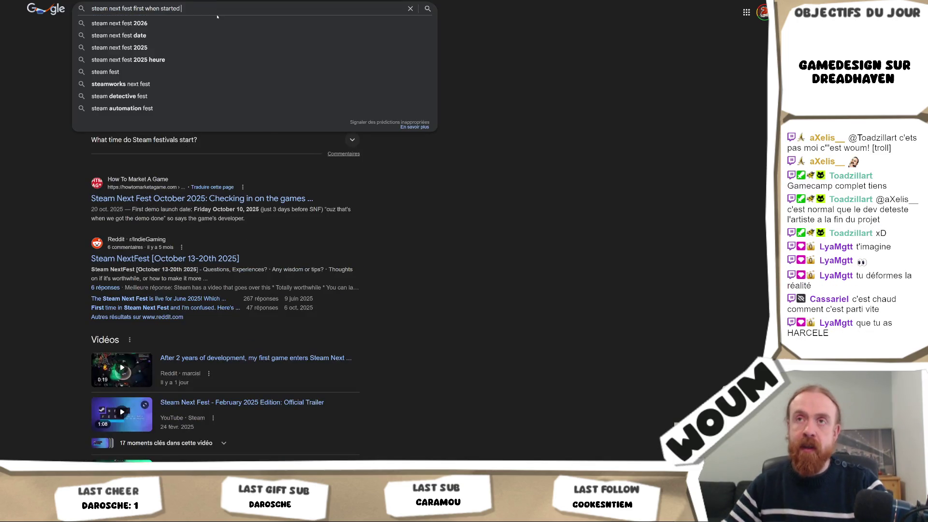
{"action": "type", "text": "2021 first ed"}
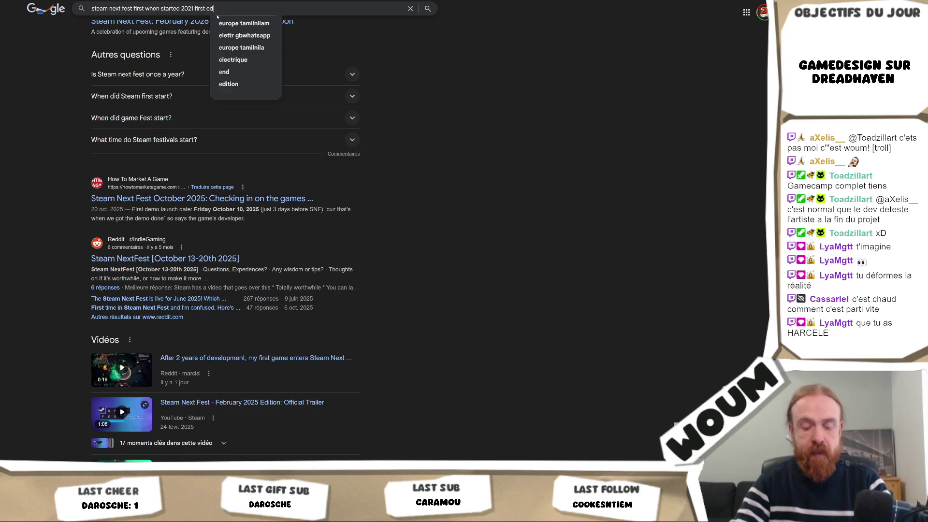
{"action": "type", "text": "ition"}
{"action": "key", "text": "Return"}
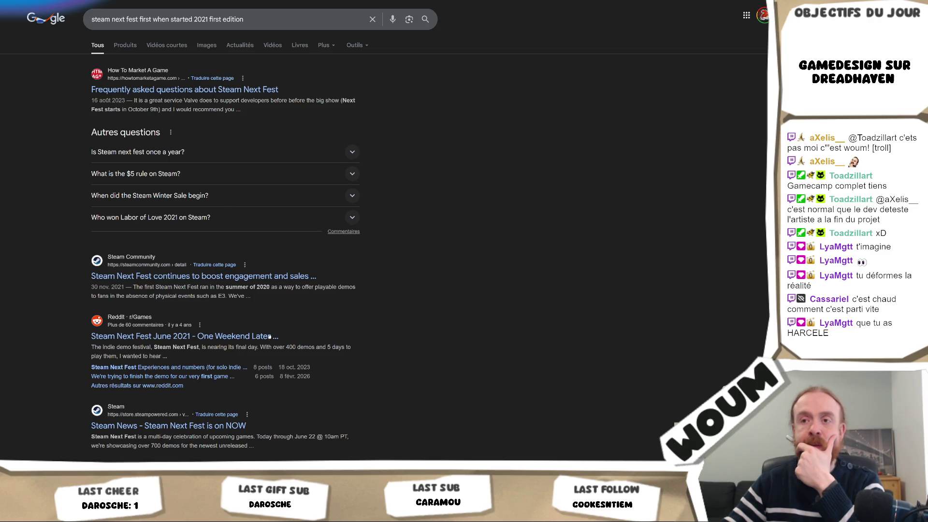
{"action": "left_click", "coordinate": [181, 337]}
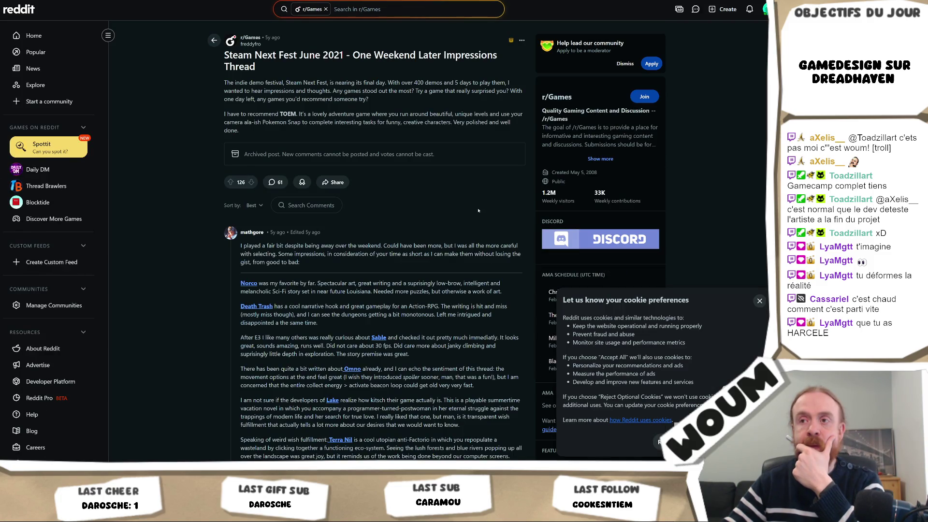
{"action": "scroll", "coordinate": [478, 210], "scroll_direction": "down", "scroll_amount": 1}
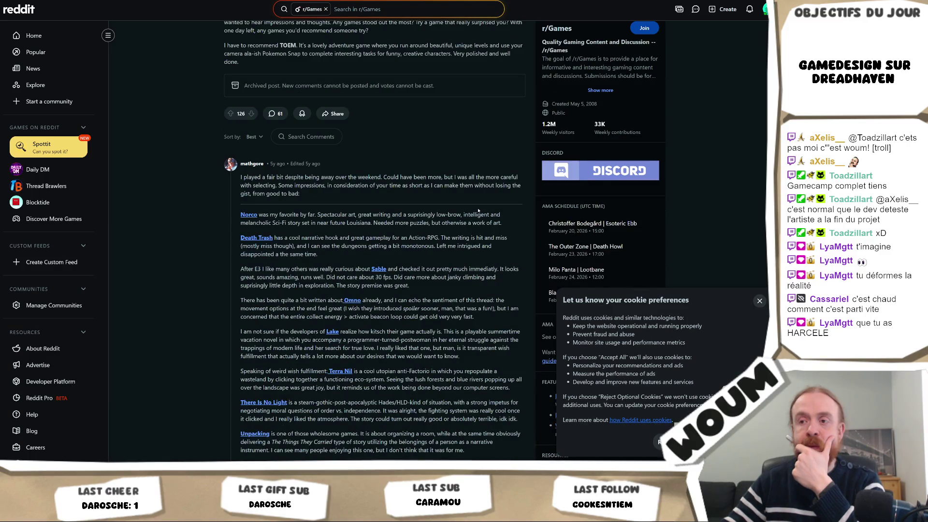
{"action": "scroll", "coordinate": [478, 209], "scroll_direction": "down", "scroll_amount": 1}
{"action": "scroll", "coordinate": [477, 209], "scroll_direction": "down", "scroll_amount": 1}
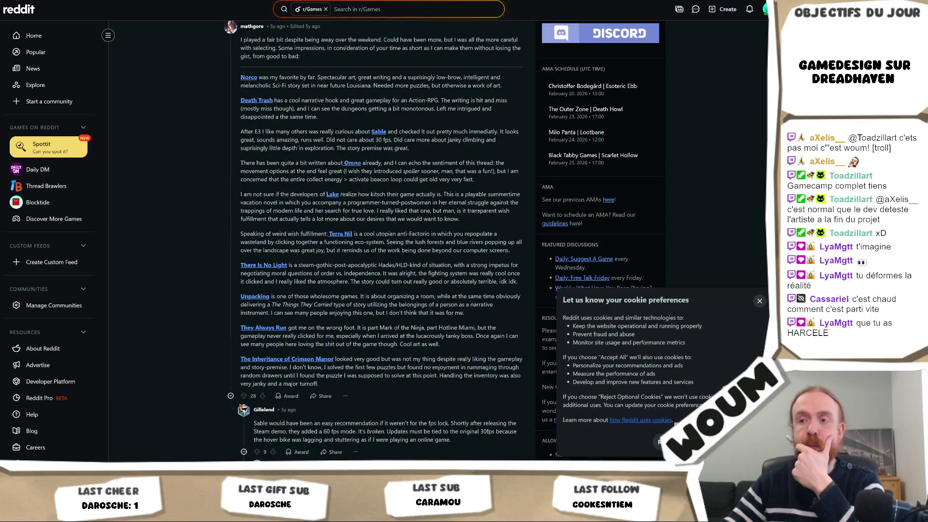
{"action": "scroll", "coordinate": [477, 213], "scroll_direction": "down", "scroll_amount": 1}
{"action": "scroll", "coordinate": [478, 211], "scroll_direction": "up", "scroll_amount": 4}
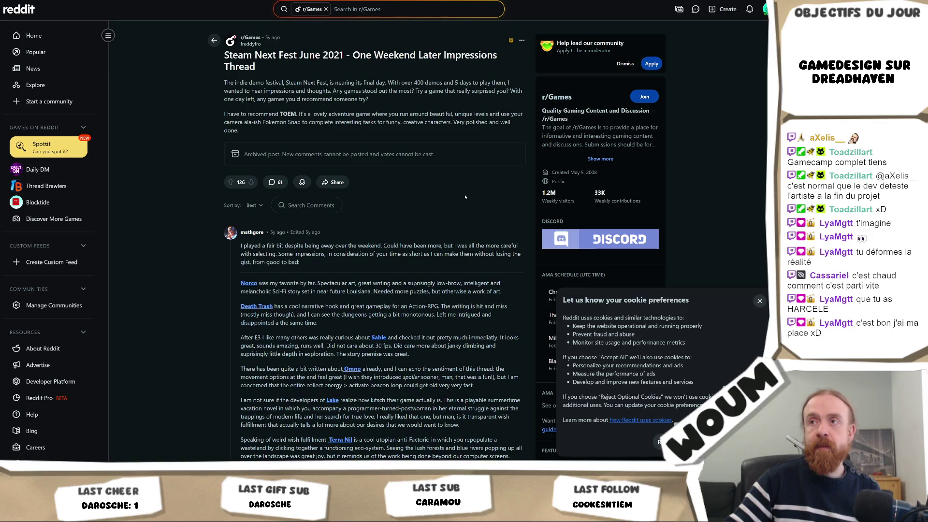
{"action": "scroll", "coordinate": [465, 196], "scroll_direction": "down", "scroll_amount": 15}
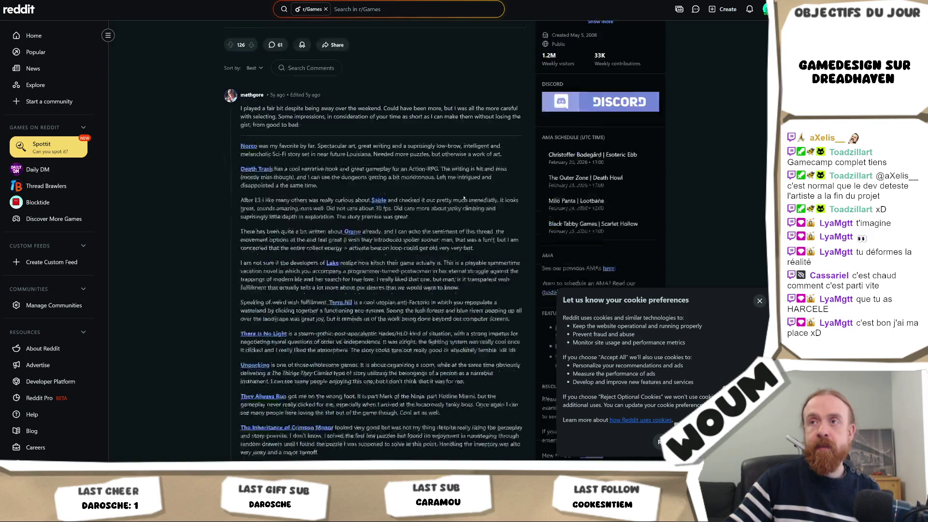
{"action": "scroll", "coordinate": [462, 195], "scroll_direction": "down", "scroll_amount": 6}
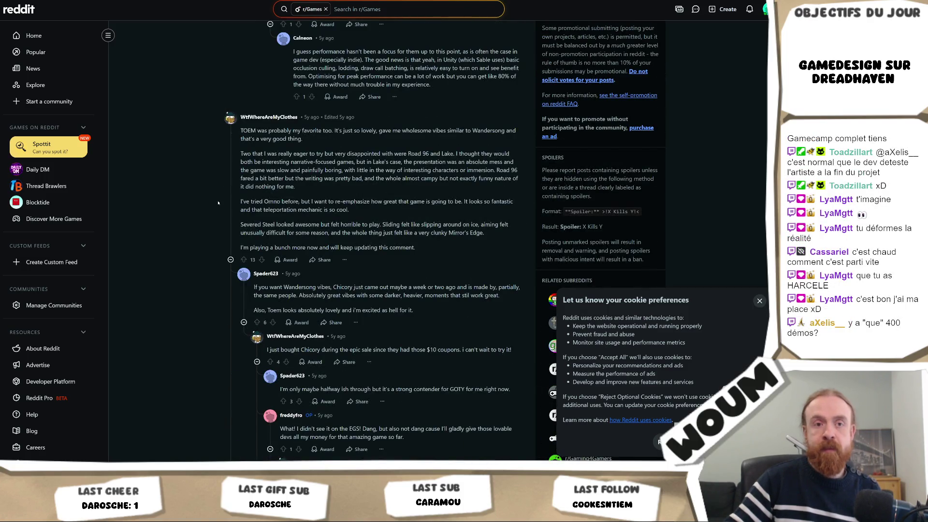
{"action": "scroll", "coordinate": [218, 203], "scroll_direction": "up", "scroll_amount": 20}
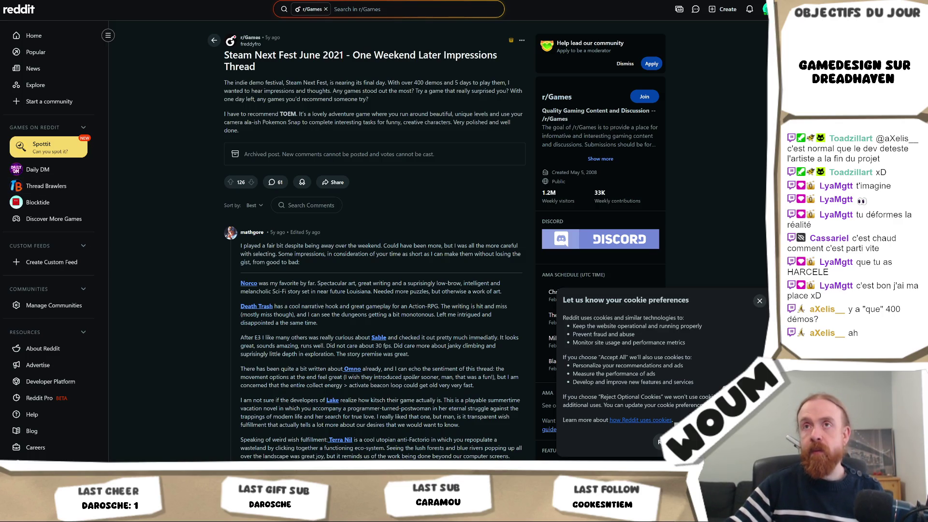
{"action": "key", "text": "ctrl+l"}
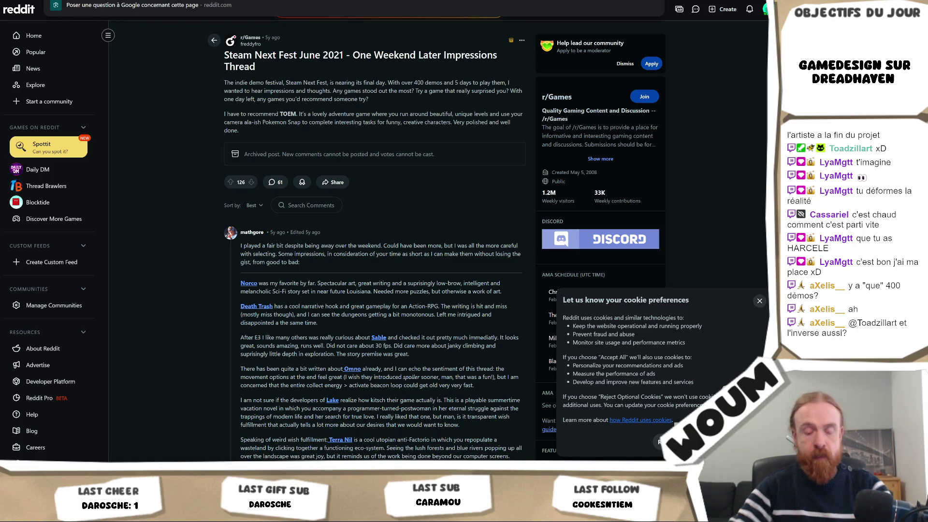
Search 'next fest 2022', browse the Steam Next Fest genre rows, and view the demos-per-edition chart.
{"action": "type", "text": "next fest 20"}
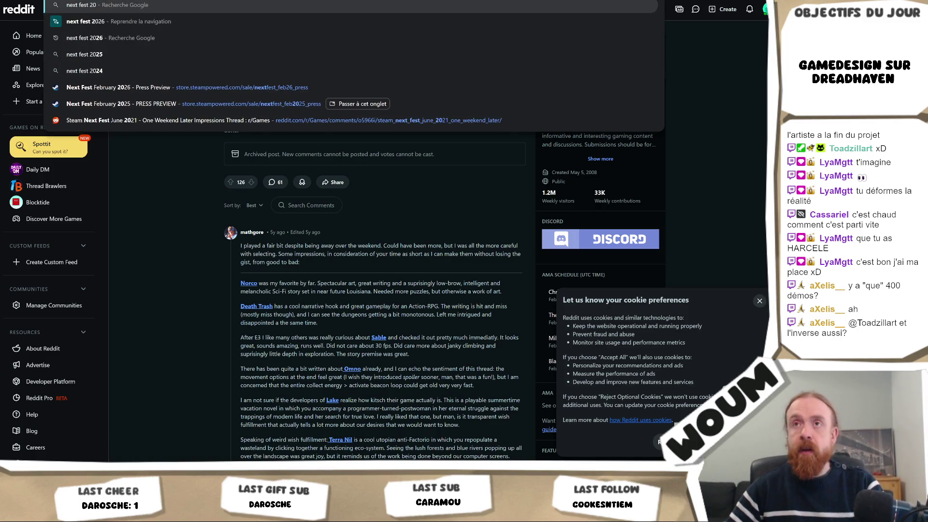
{"action": "type", "text": "22"}
{"action": "key", "text": "Return"}
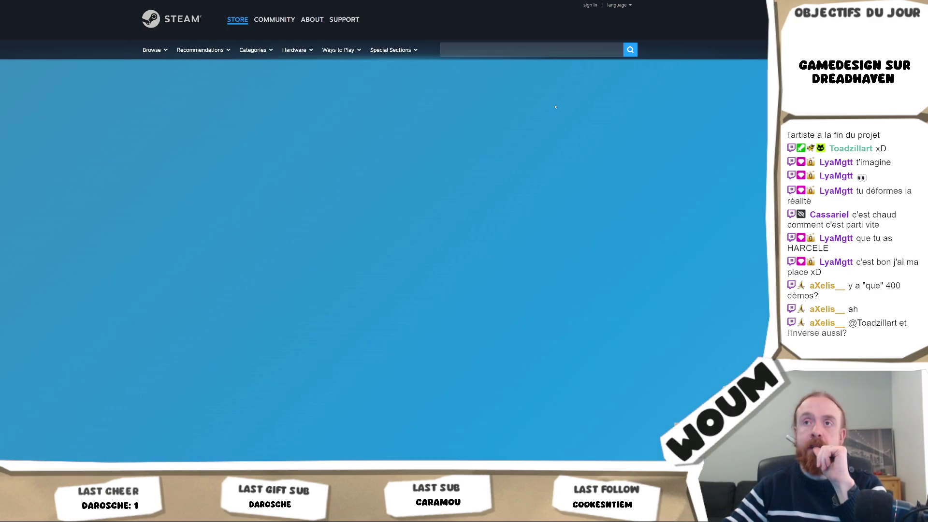
{"action": "scroll", "coordinate": [557, 116], "scroll_direction": "down", "scroll_amount": 3}
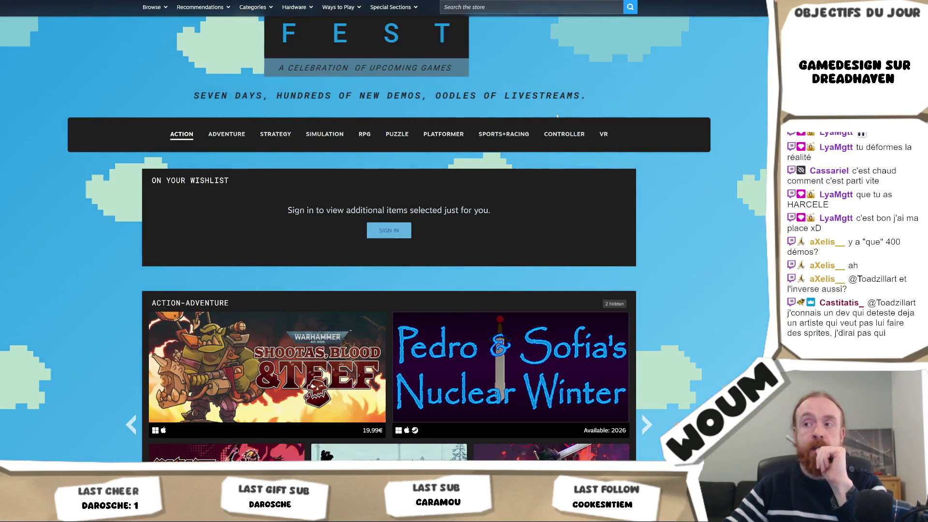
{"action": "scroll", "coordinate": [556, 116], "scroll_direction": "up", "scroll_amount": 3}
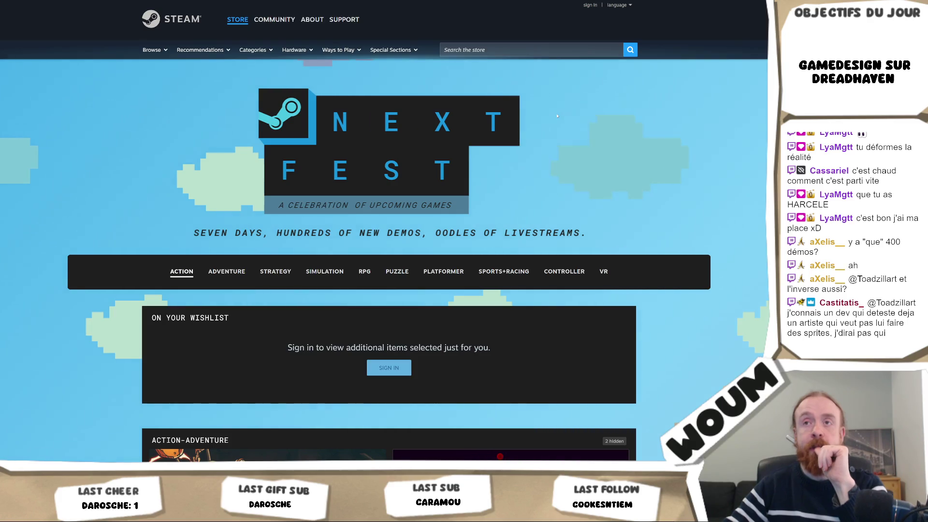
{"action": "scroll", "coordinate": [556, 116], "scroll_direction": "down", "scroll_amount": 15}
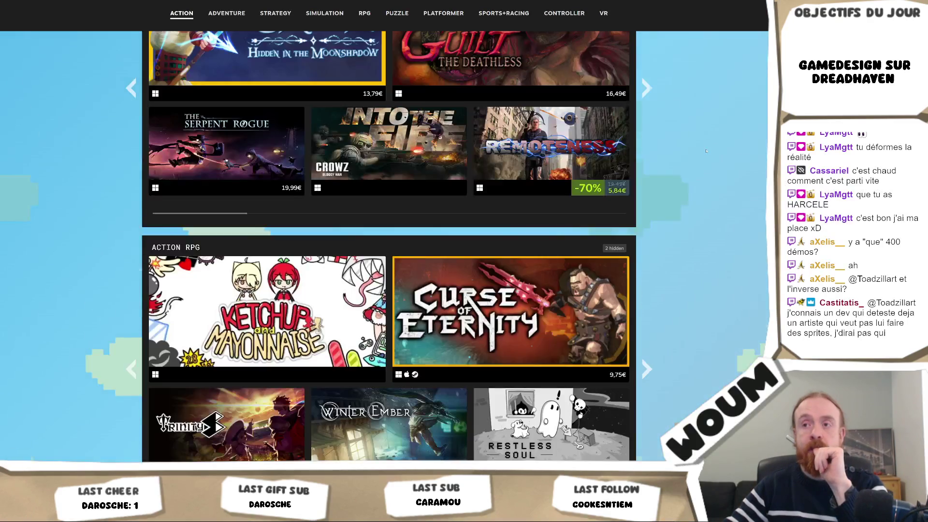
{"action": "scroll", "coordinate": [706, 151], "scroll_direction": "down", "scroll_amount": 20}
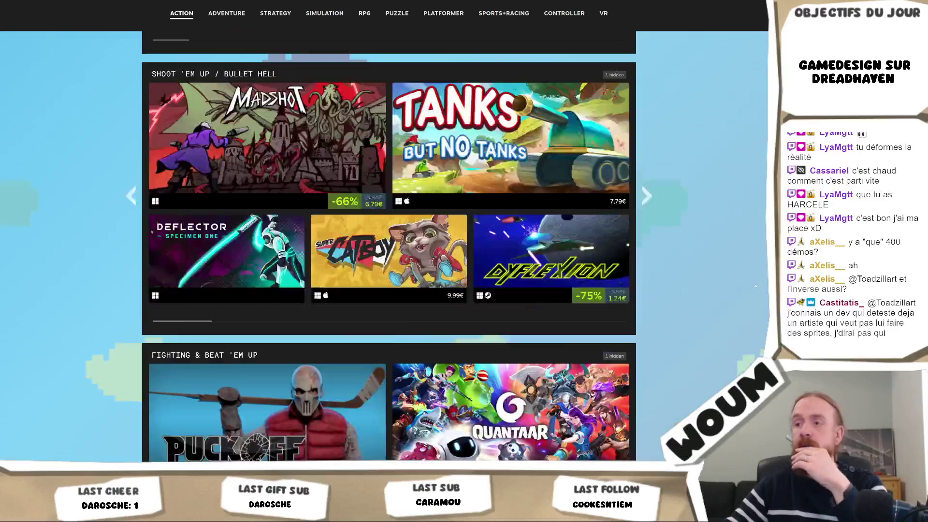
{"action": "scroll", "coordinate": [756, 288], "scroll_direction": "down", "scroll_amount": 2}
{"action": "scroll", "coordinate": [386, 242], "scroll_direction": "down", "scroll_amount": 10}
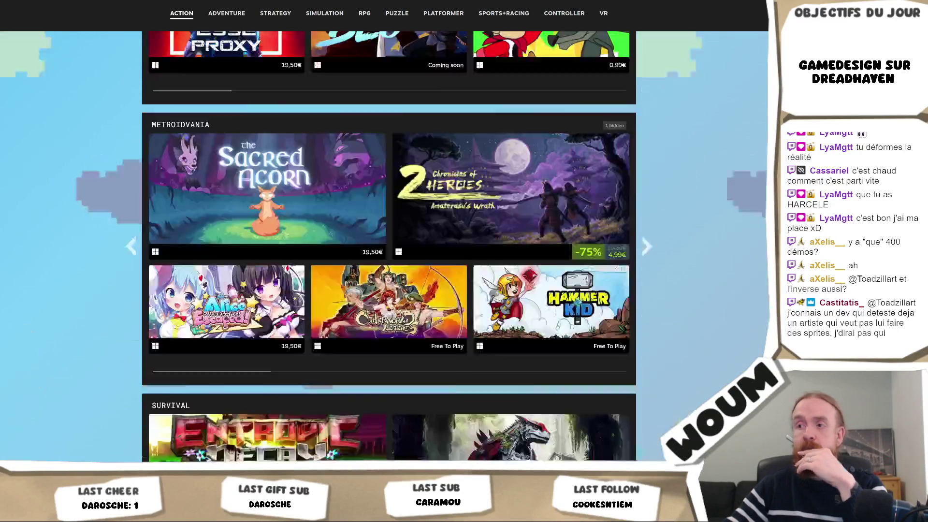
{"action": "key", "text": "Home"}
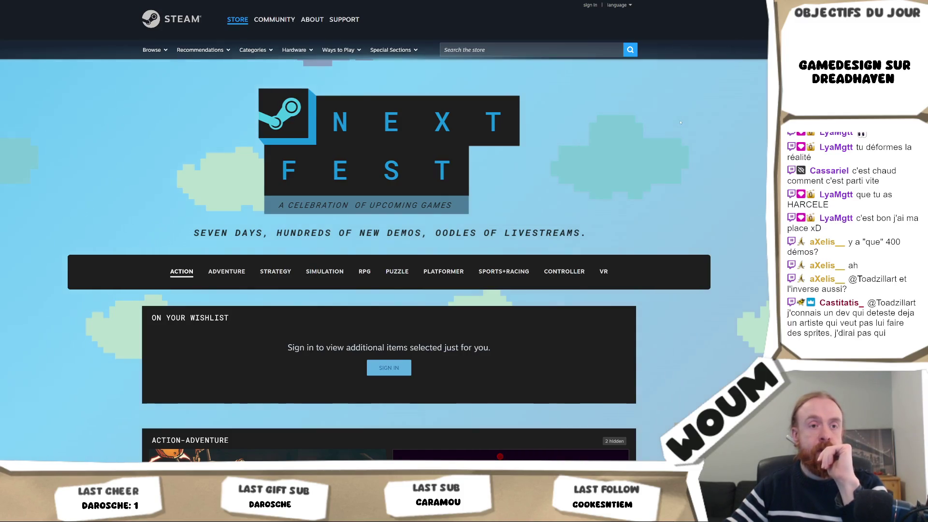
{"action": "left_click", "coordinate": [690, 1]}
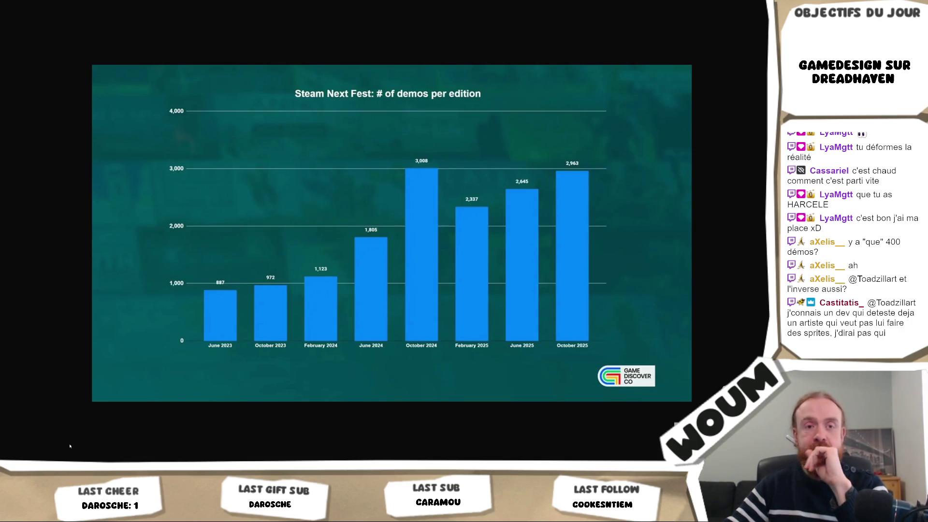
{"action": "key", "text": "alt+Tab"}
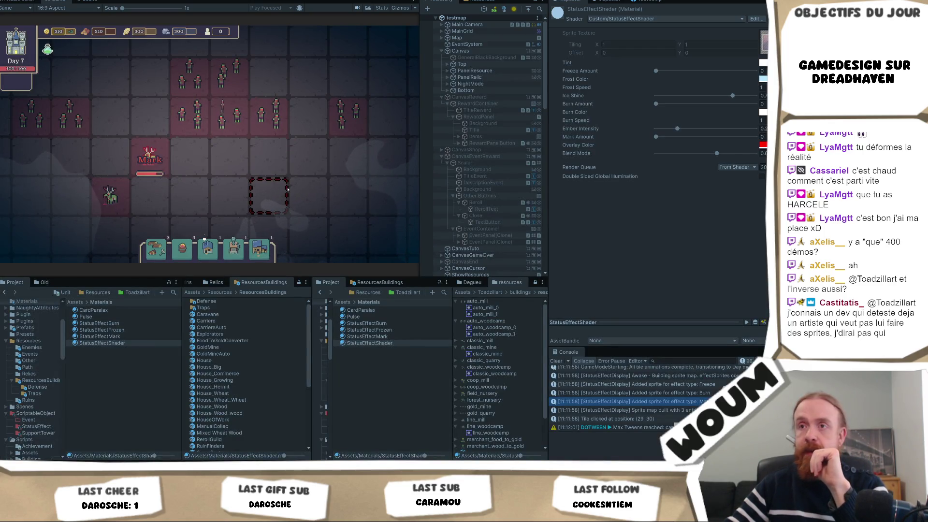
Scroll the Hierarchy past ZombieFast_11, then select and expand ZombieFast_9.
{"action": "scroll", "coordinate": [498, 238], "scroll_direction": "down", "scroll_amount": 3}
{"action": "scroll", "coordinate": [498, 238], "scroll_direction": "down", "scroll_amount": 3}
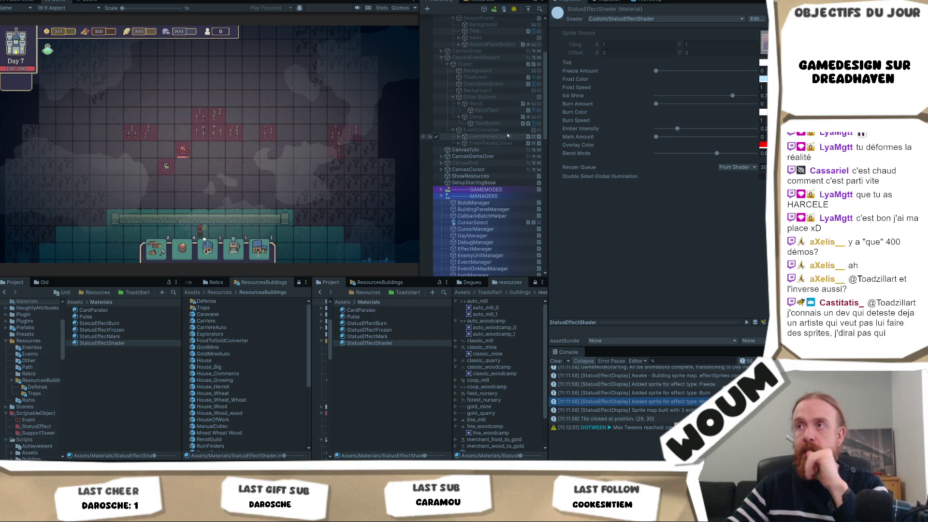
{"action": "scroll", "coordinate": [512, 179], "scroll_direction": "down", "scroll_amount": 5}
{"action": "scroll", "coordinate": [512, 179], "scroll_direction": "down", "scroll_amount": 5}
{"action": "scroll", "coordinate": [459, 184], "scroll_direction": "down", "scroll_amount": 3}
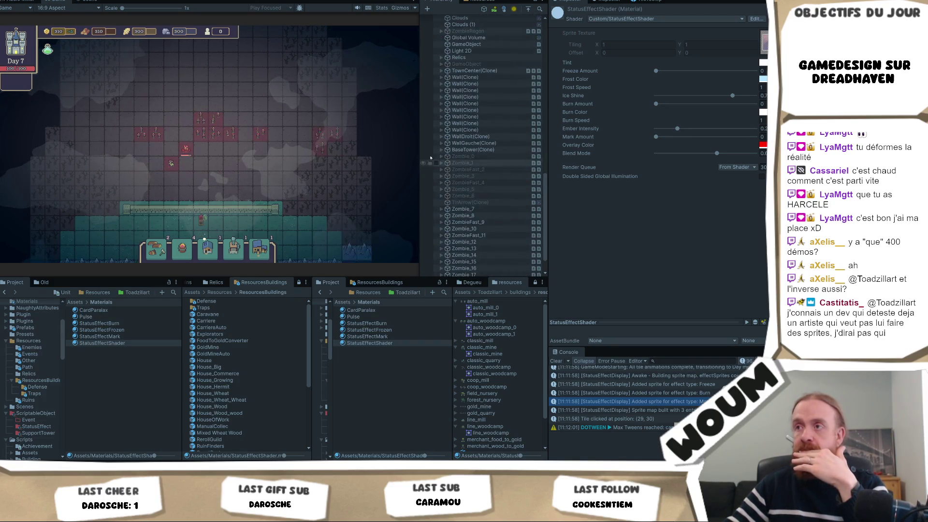
{"action": "scroll", "coordinate": [483, 225], "scroll_direction": "down", "scroll_amount": 1}
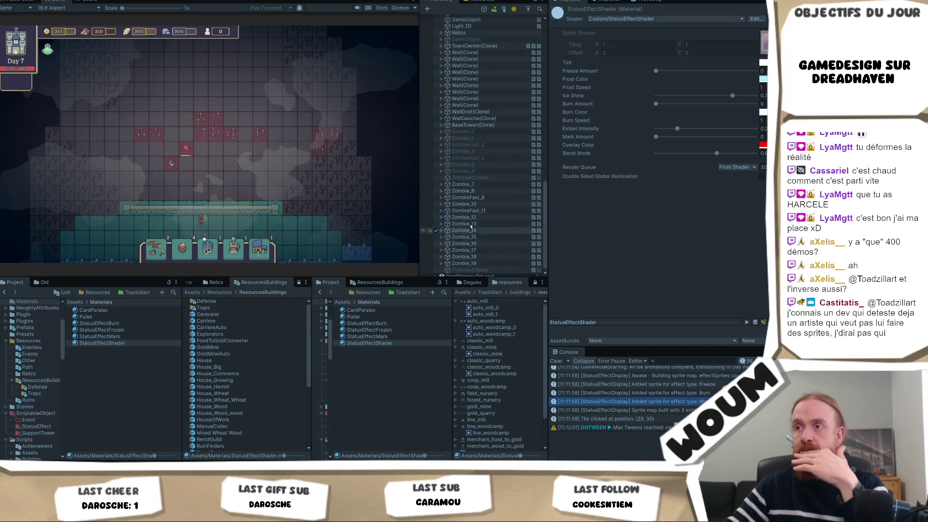
{"action": "left_click", "coordinate": [483, 211]}
{"action": "left_click", "coordinate": [570, 11]}
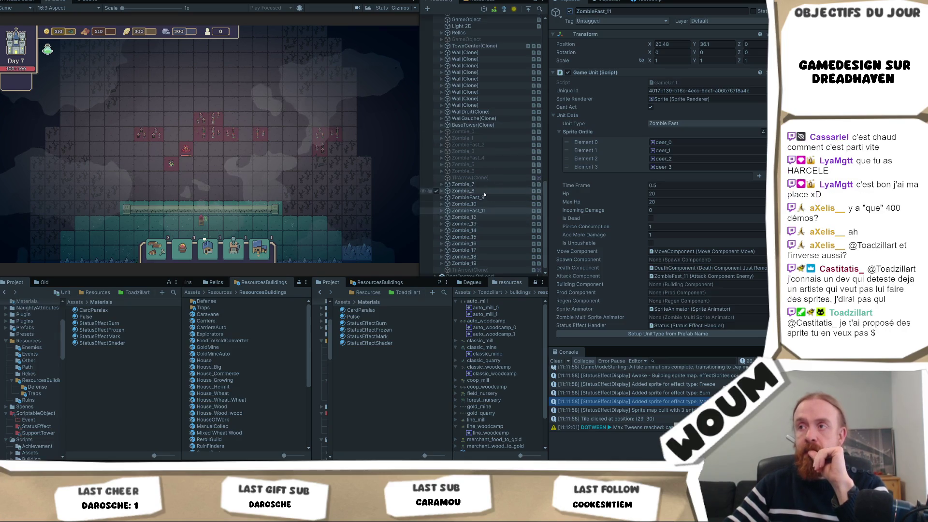
{"action": "left_click", "coordinate": [469, 197]}
{"action": "left_click", "coordinate": [572, 12]}
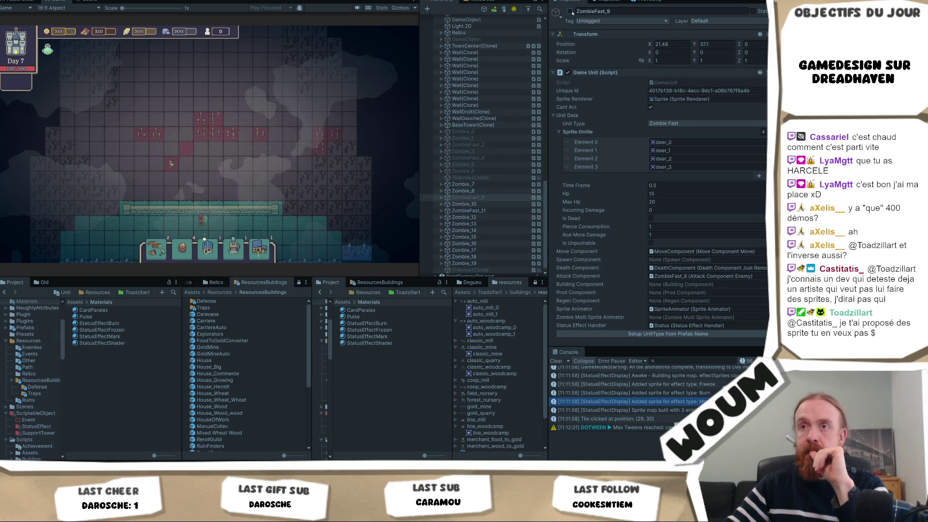
{"action": "left_click", "coordinate": [570, 11]}
Expand ZombieFast_9's Canvas, inspect EffectText, SpriteAnimator and Status, and open StatusEffectDisplay.cs.
{"action": "left_click", "coordinate": [441, 198]}
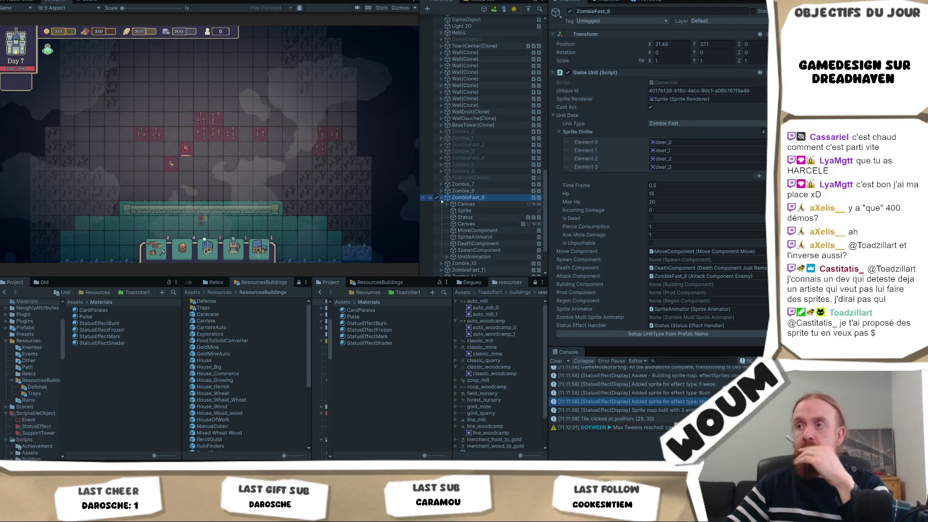
{"action": "scroll", "coordinate": [441, 201], "scroll_direction": "down", "scroll_amount": 2}
{"action": "left_click", "coordinate": [447, 180]}
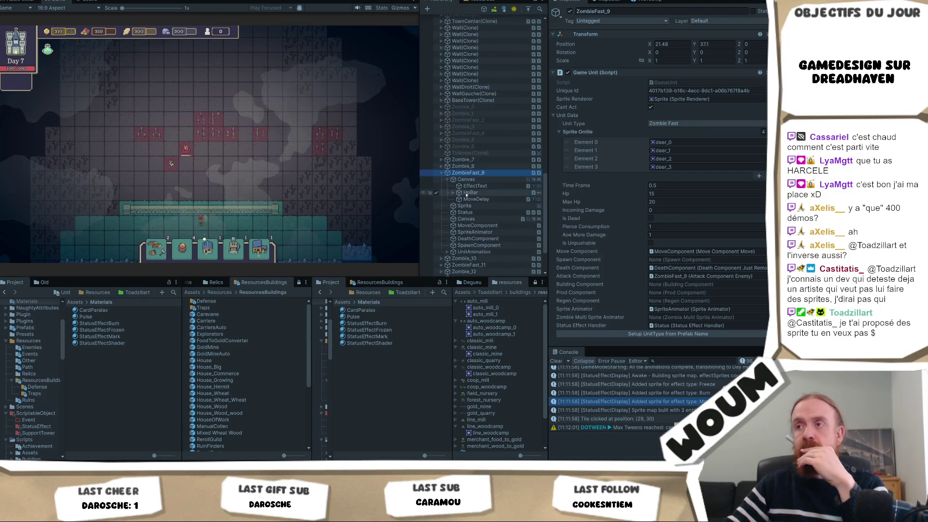
{"action": "left_click", "coordinate": [471, 186]}
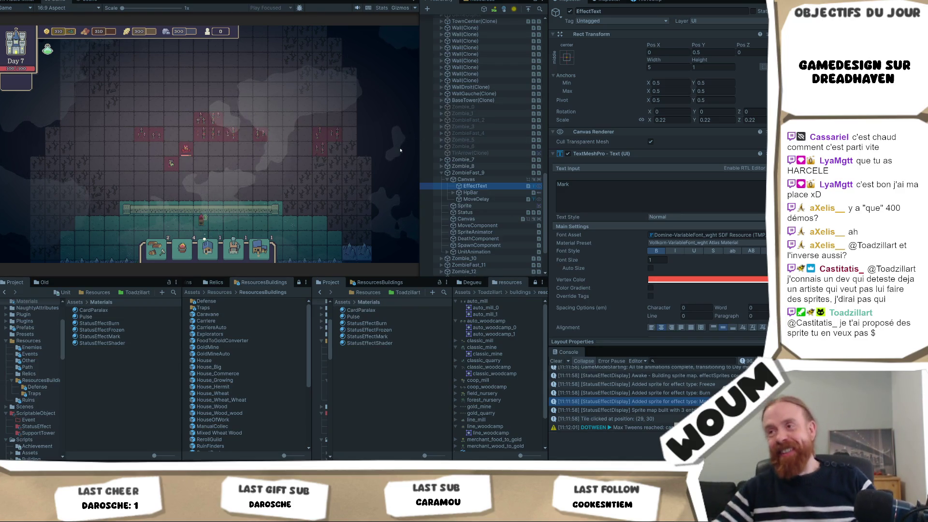
{"action": "left_click", "coordinate": [489, 234]}
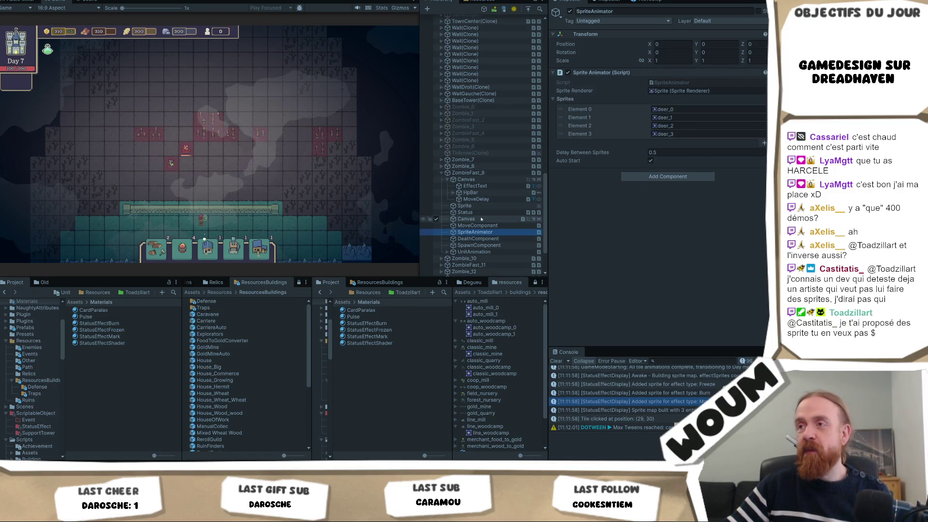
{"action": "left_click", "coordinate": [488, 215]}
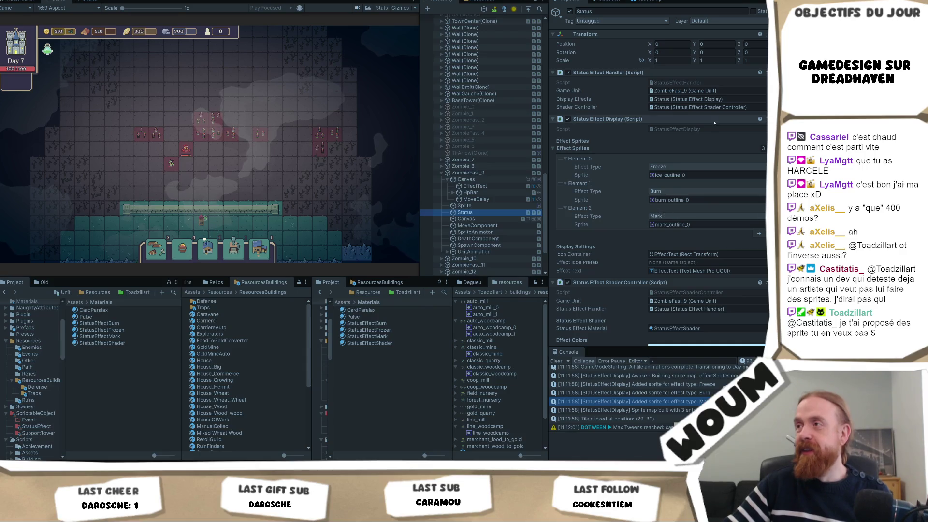
{"action": "left_click", "coordinate": [706, 128]}
{"action": "double_click", "coordinate": [706, 128]}
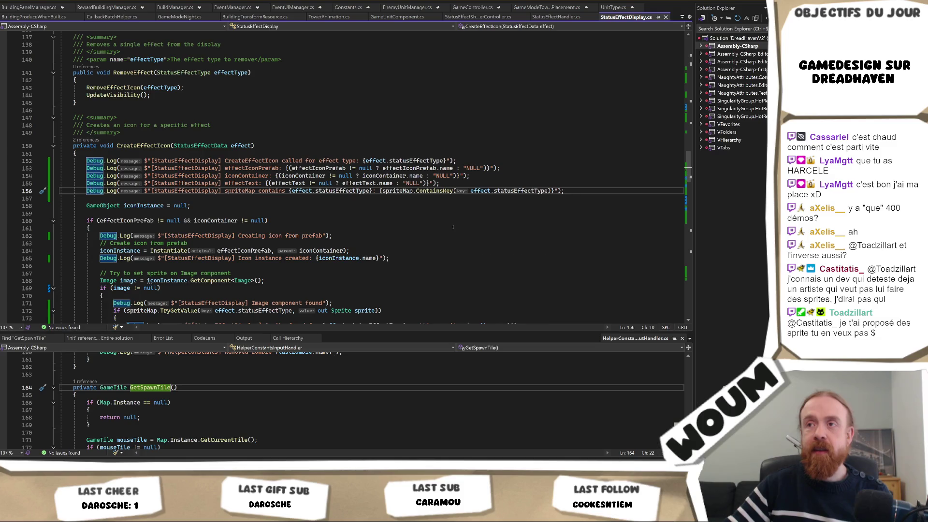
Read StatusEffectDisplay.cs's CreateEffectIcon and Awake code, highlighting every use of iconContainer.
{"action": "scroll", "coordinate": [442, 237], "scroll_direction": "down", "scroll_amount": 1}
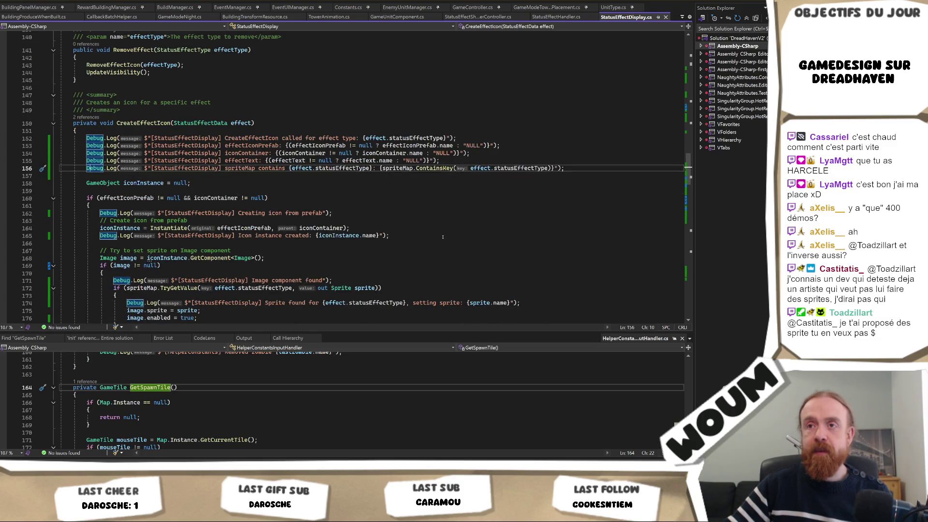
{"action": "scroll", "coordinate": [442, 237], "scroll_direction": "down", "scroll_amount": 3}
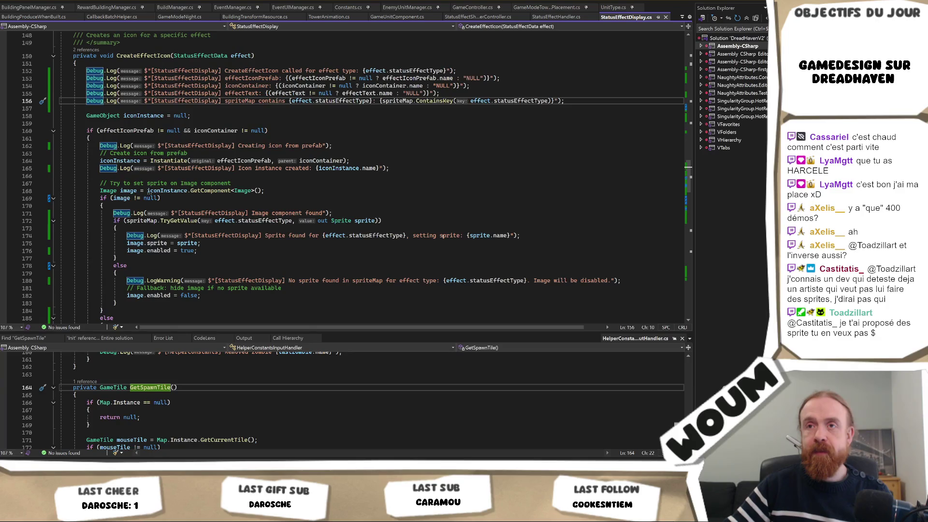
{"action": "scroll", "coordinate": [442, 236], "scroll_direction": "down", "scroll_amount": 2}
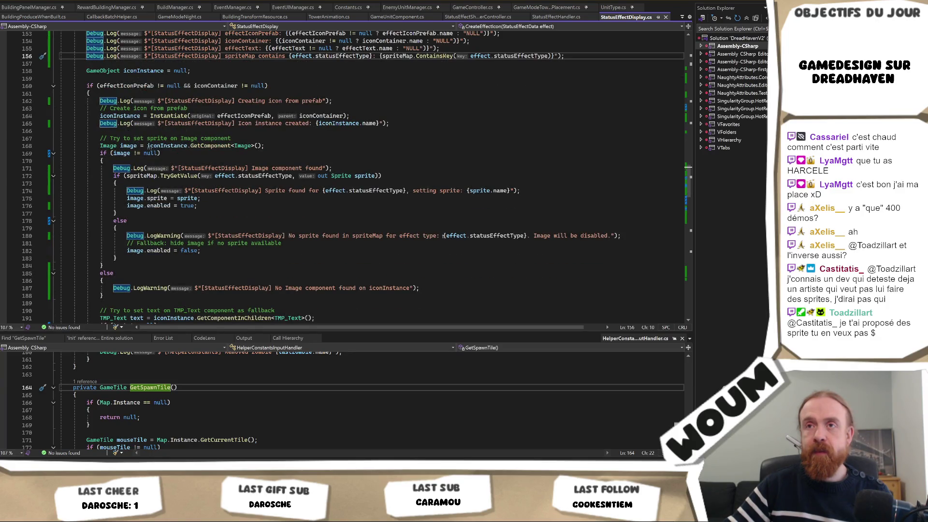
{"action": "scroll", "coordinate": [442, 237], "scroll_direction": "down", "scroll_amount": 2}
{"action": "scroll", "coordinate": [441, 236], "scroll_direction": "up", "scroll_amount": 3}
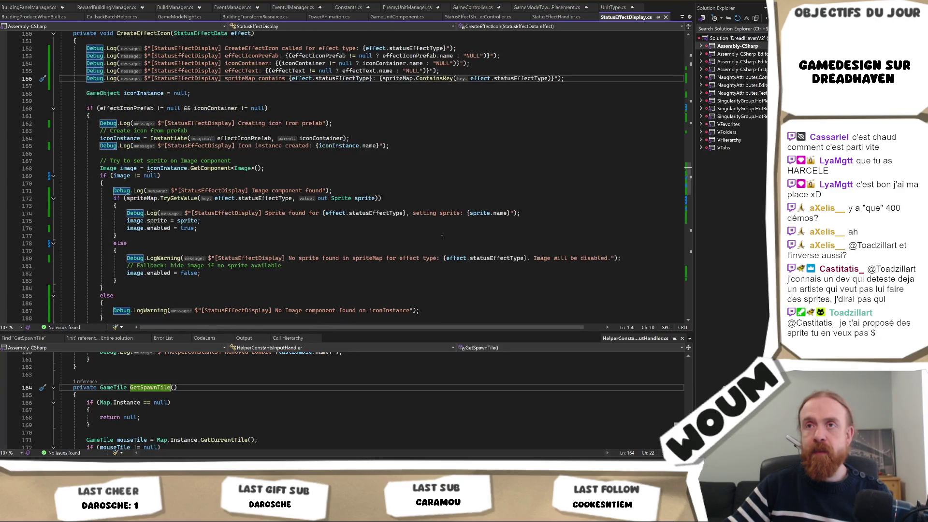
{"action": "scroll", "coordinate": [441, 236], "scroll_direction": "up", "scroll_amount": 1}
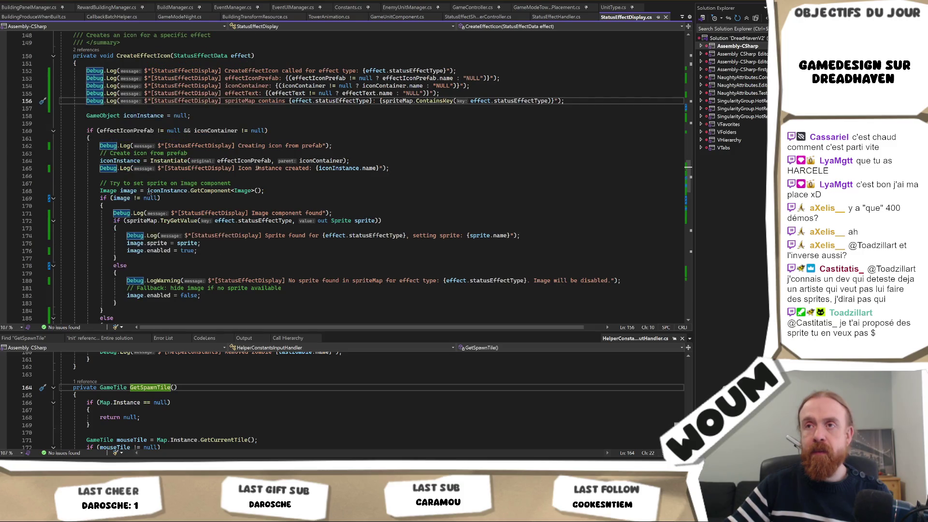
{"action": "left_click", "coordinate": [223, 130]}
{"action": "scroll", "coordinate": [406, 226], "scroll_direction": "up", "scroll_amount": 5}
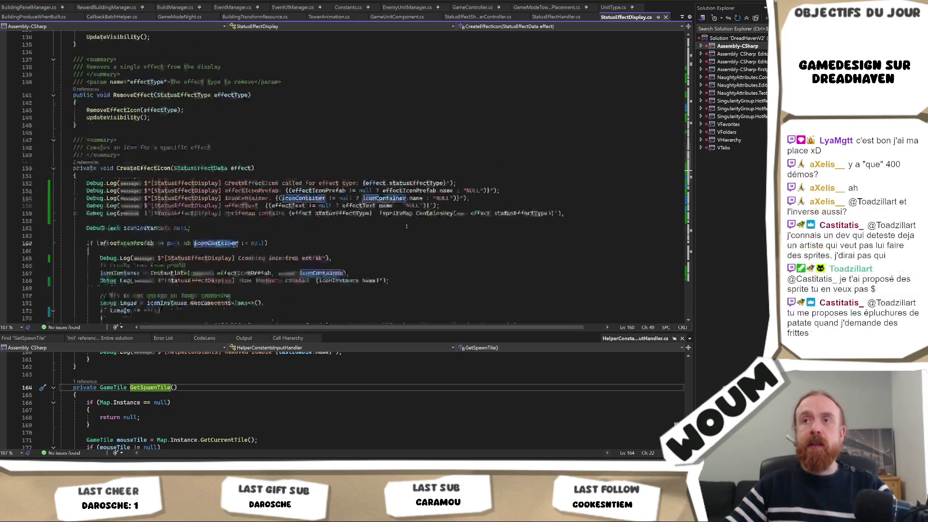
{"action": "scroll", "coordinate": [406, 226], "scroll_direction": "up", "scroll_amount": 20}
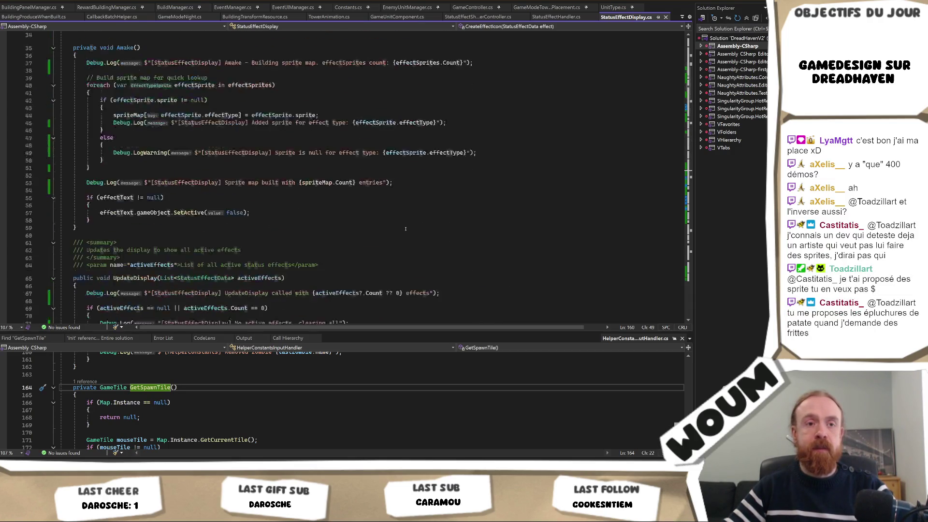
{"action": "scroll", "coordinate": [405, 229], "scroll_direction": "up", "scroll_amount": 10}
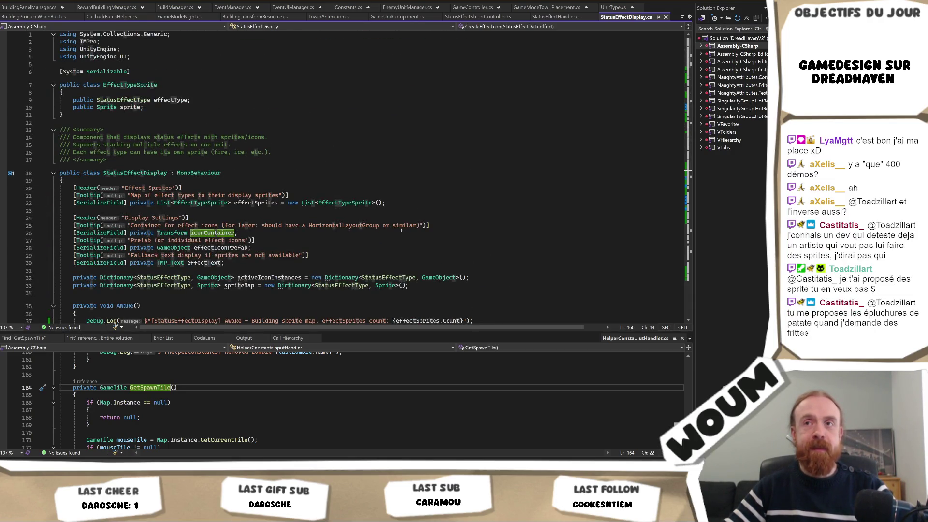
{"action": "scroll", "coordinate": [400, 230], "scroll_direction": "down", "scroll_amount": 2}
{"action": "key", "text": "alt+Tab"}
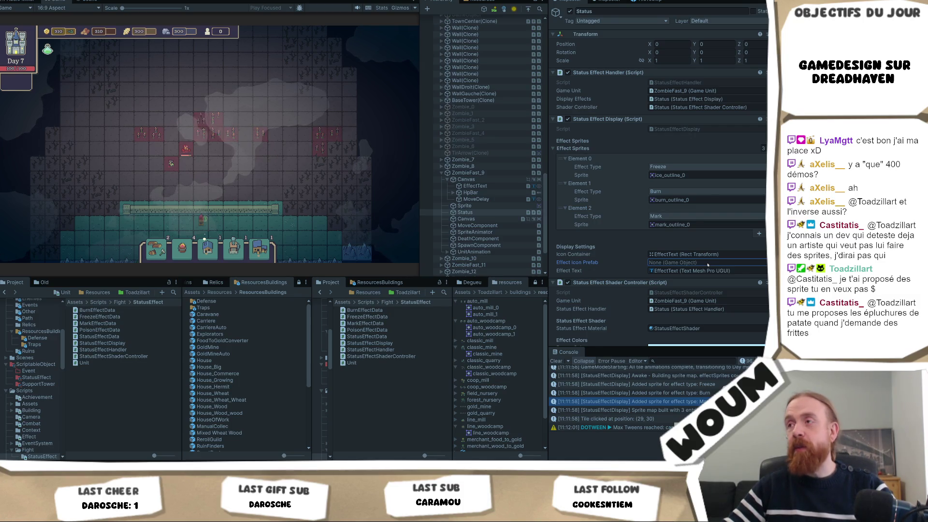
Ping the Icon Container reference to show it points at EffectText under ZombieFast_9's Canvas.
{"action": "left_click", "coordinate": [706, 254]}
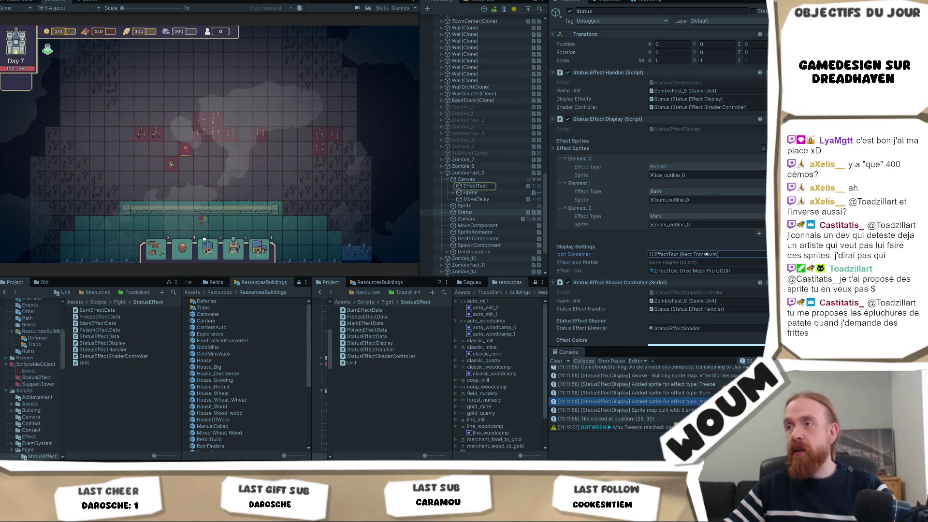